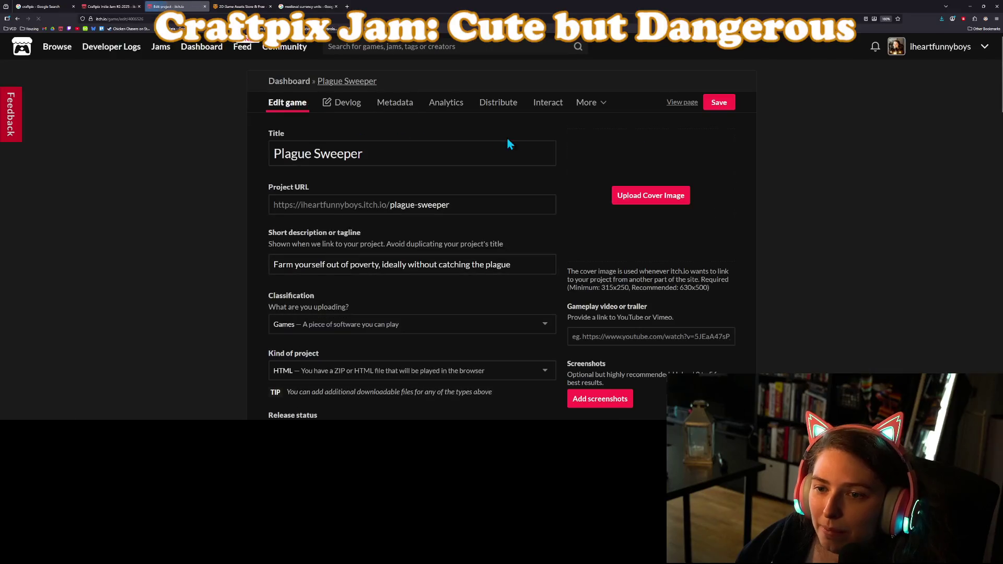
# Save the Plague Sweeper page edits, open its game page theme editor, and run the game.
pyautogui.click(717, 105)
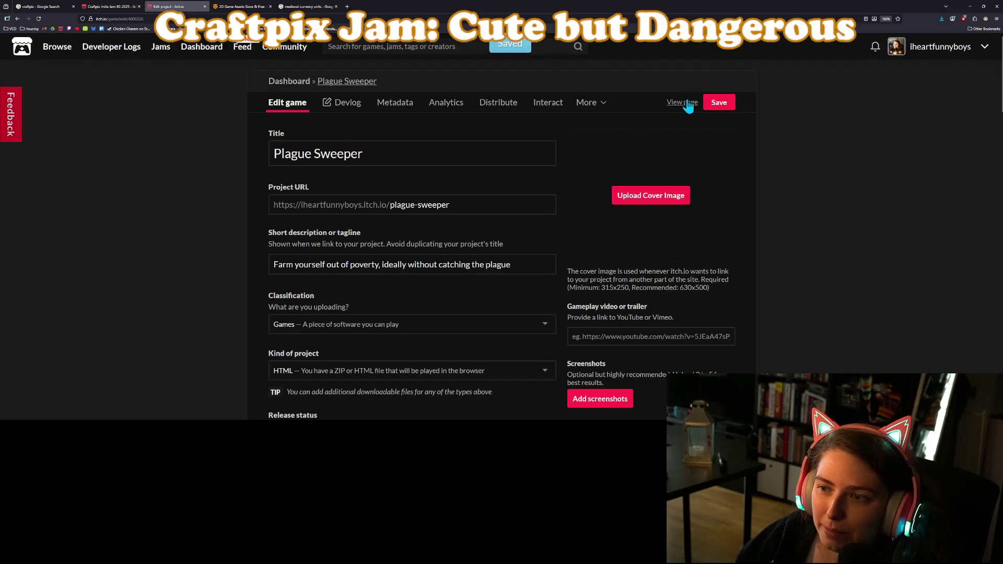
pyautogui.click(247, 7)
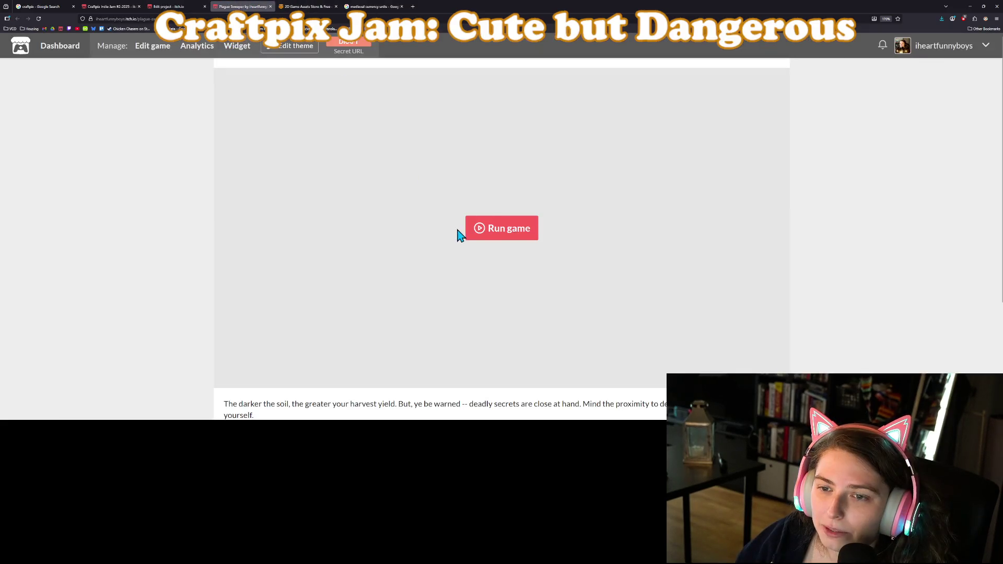
pyautogui.click(275, 48)
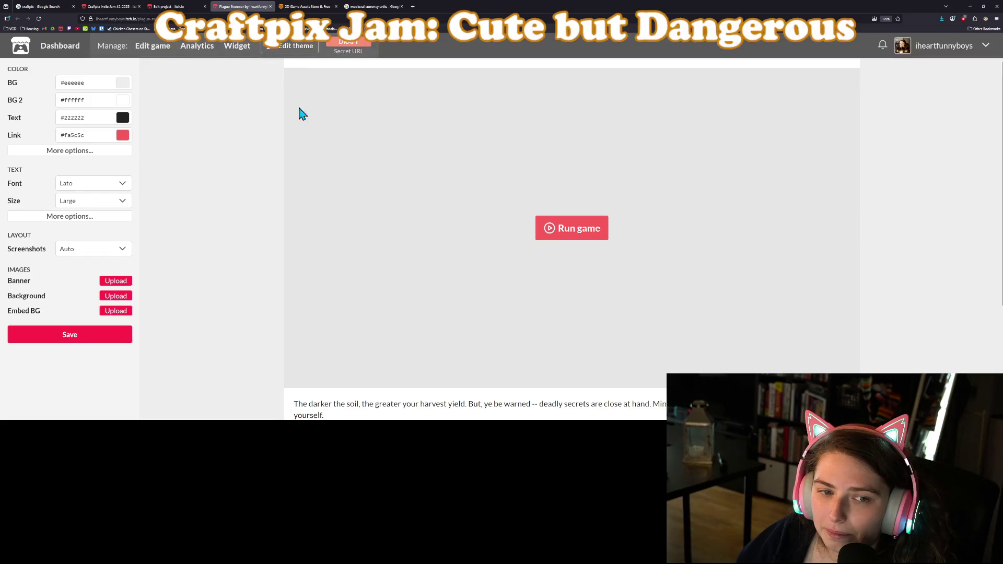
pyautogui.click(586, 242)
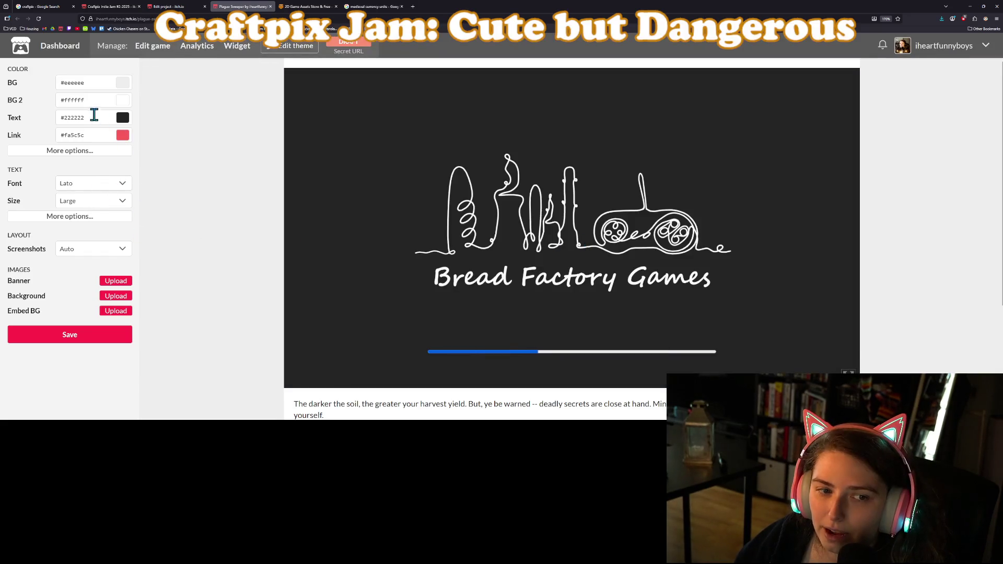
# Change the page background colour to a brighter green.
pyautogui.click(123, 84)
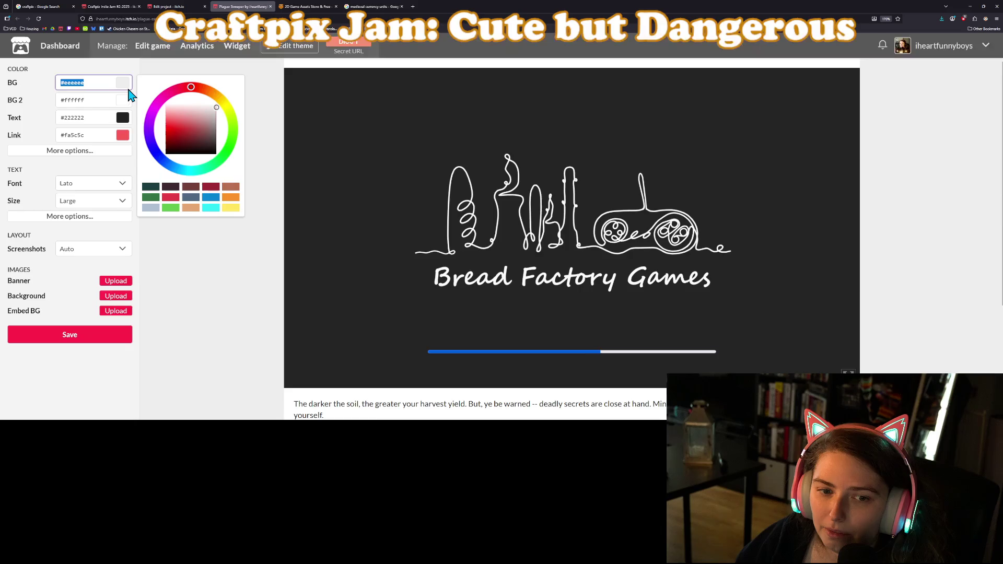
pyautogui.click(148, 201)
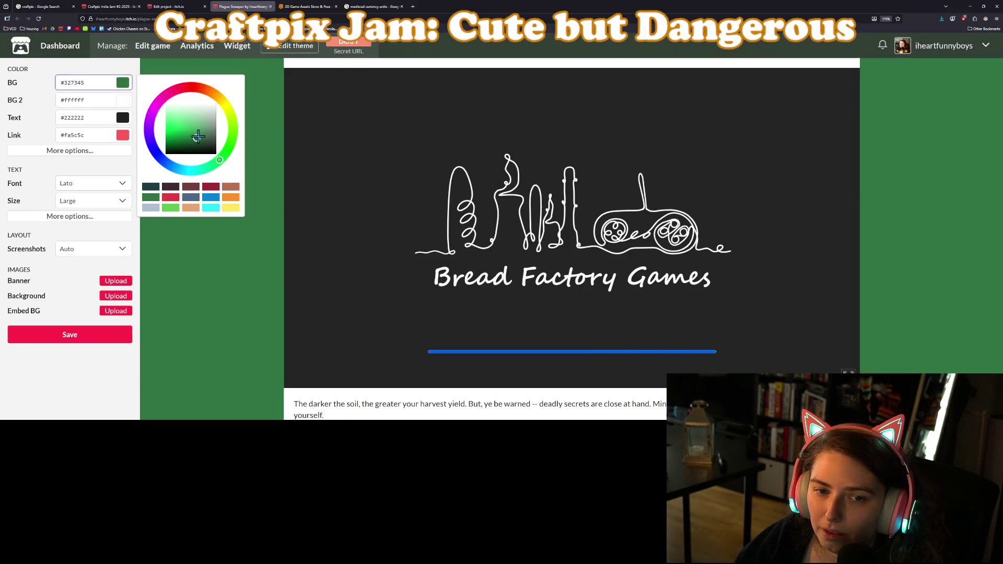
pyautogui.moveTo(196, 136); pyautogui.dragTo(182, 137)
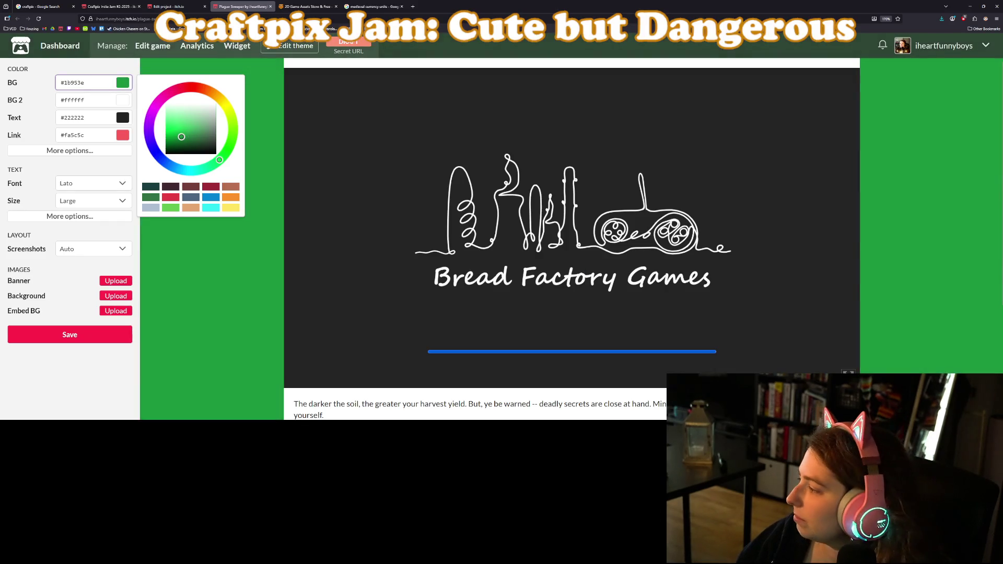
pyautogui.hotkey('alt', 'Tab')
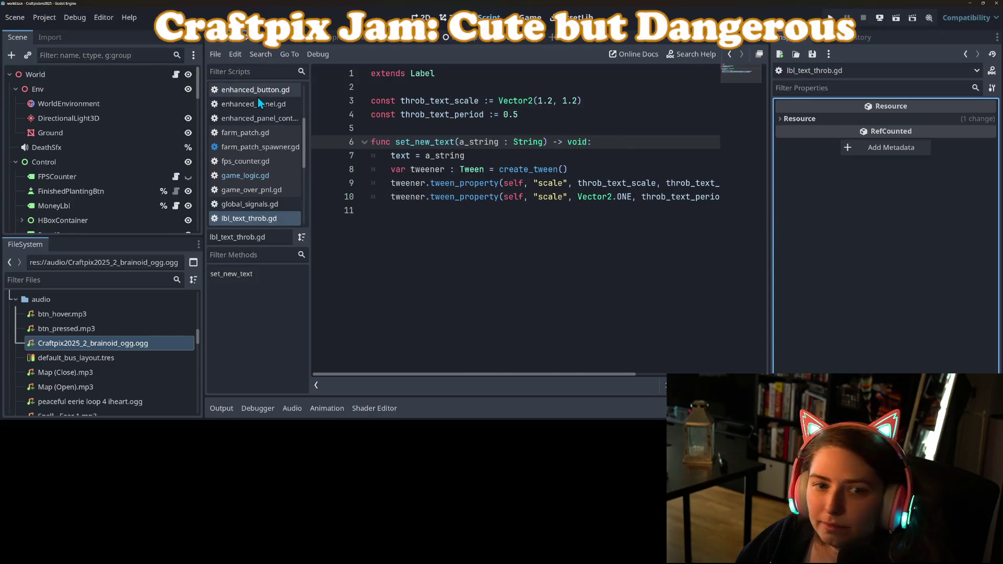
# Expand the Ground node's material and read its Albedo Color hex, 13250b.
pyautogui.click(52, 132)
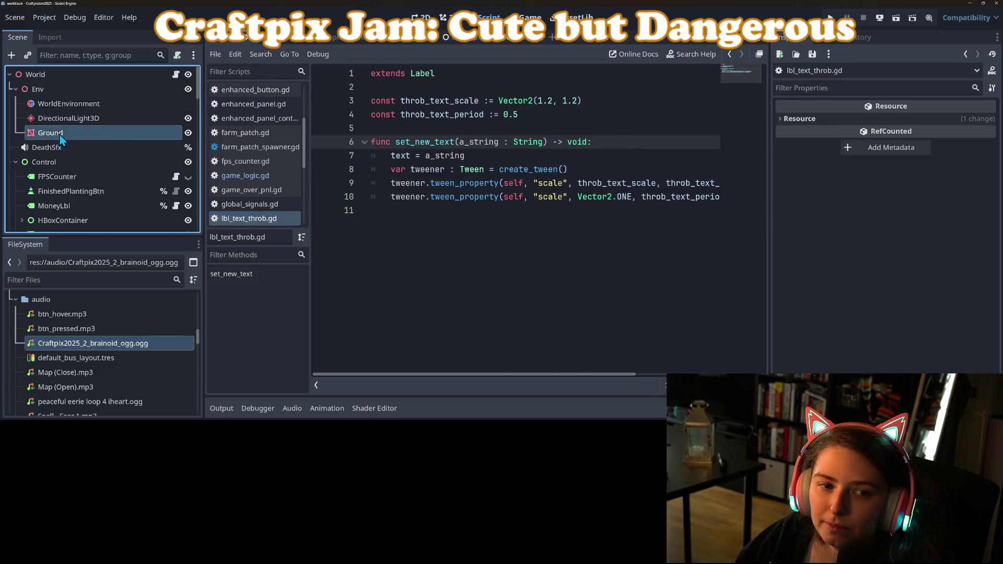
pyautogui.click(937, 360)
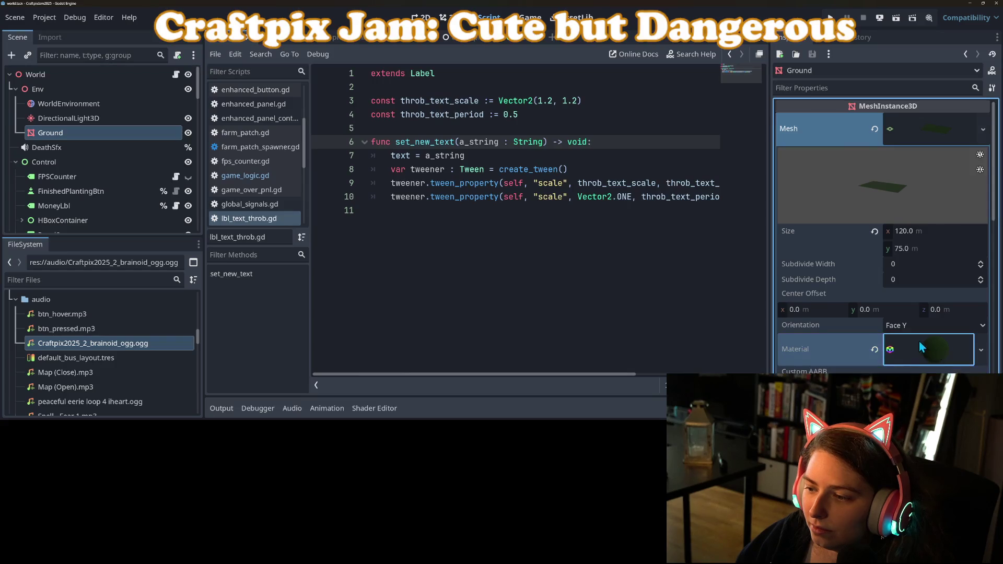
pyautogui.scroll(-5, 909, 277)
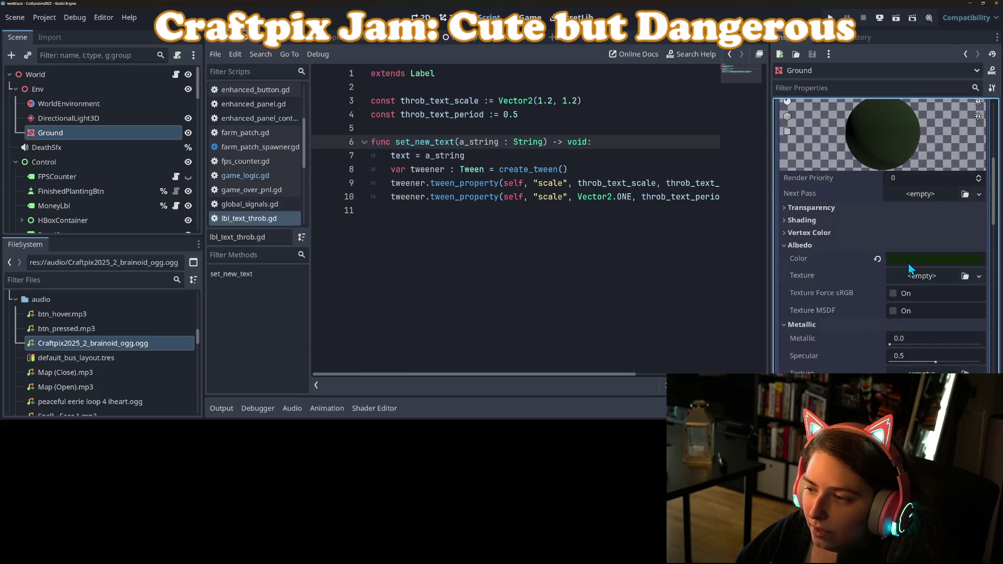
pyautogui.click(909, 259)
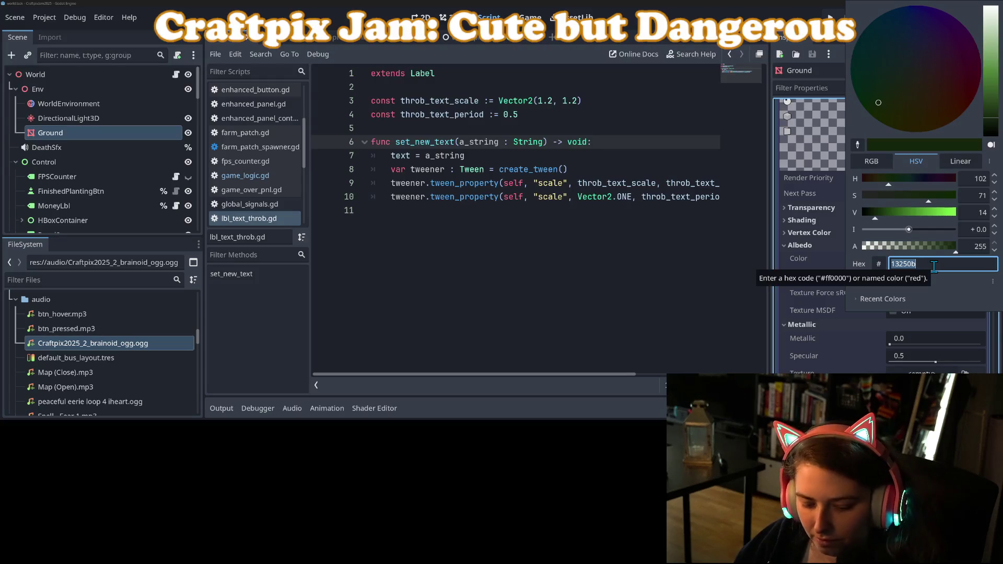
pyautogui.click(596, 142)
pyautogui.moveTo(595, 142); pyautogui.dragTo(372, 209)
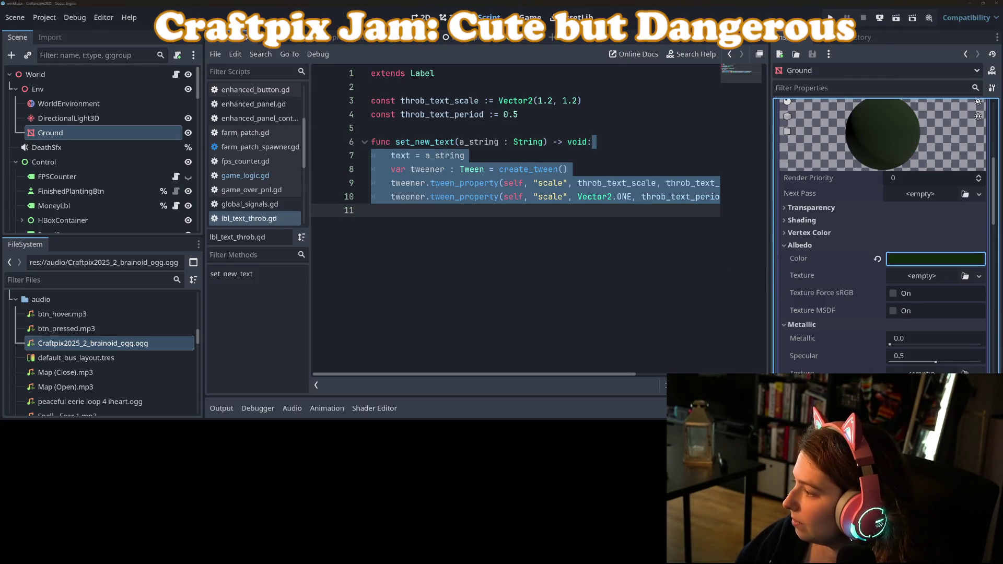
pyautogui.hotkey('alt', 'Tab')
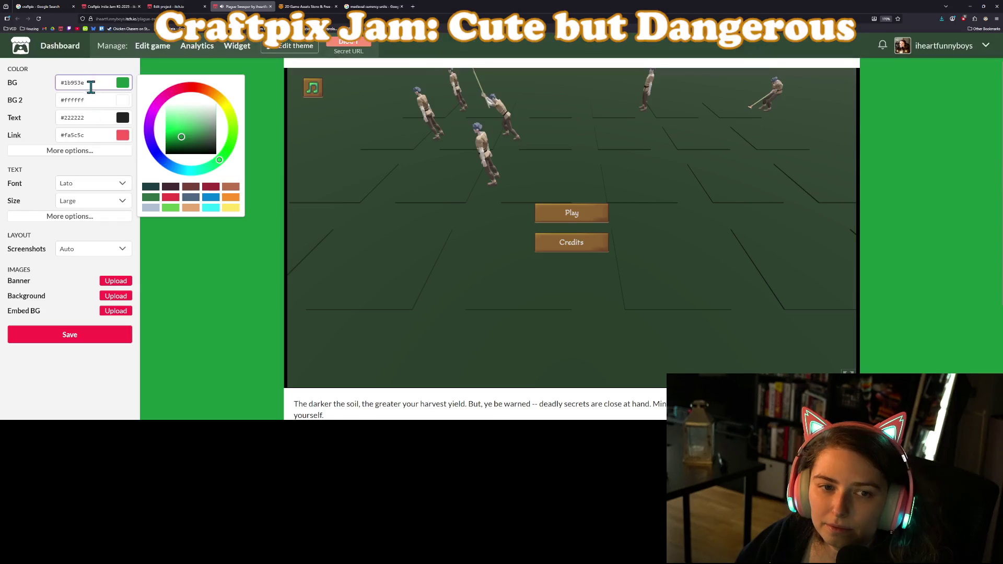
# Paste 13250b into the BG hex field and lighten it to #2c3926.
pyautogui.doubleClick(90, 83)
pyautogui.write('#13250b')
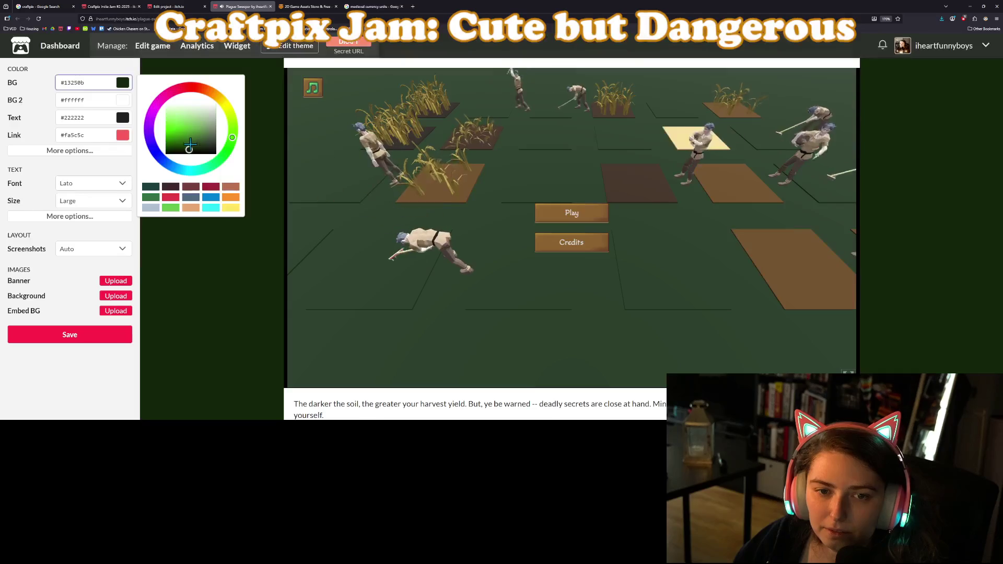
pyautogui.moveTo(192, 147)
pyautogui.mouseDown()
pyautogui.moveTo(198, 137)
pyautogui.moveTo(206, 145)
pyautogui.mouseUp()
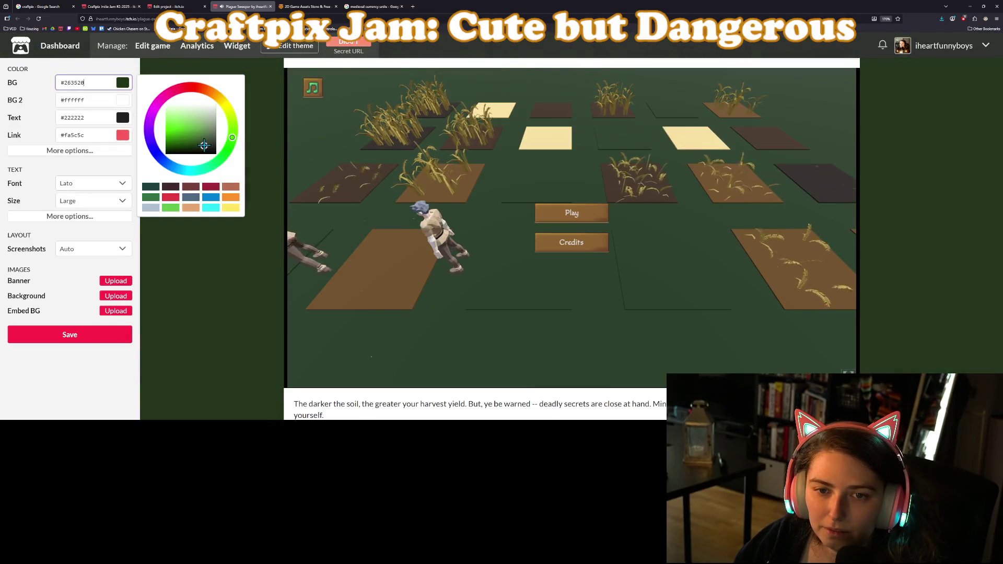
pyautogui.click(249, 274)
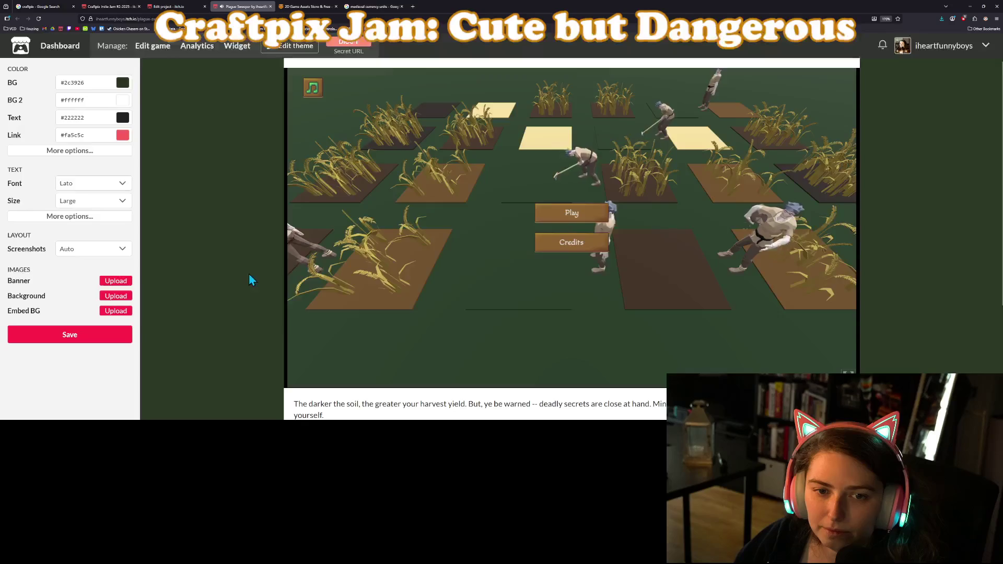
# Set the secondary background (BG 2) to the brown #94633a.
pyautogui.click(121, 105)
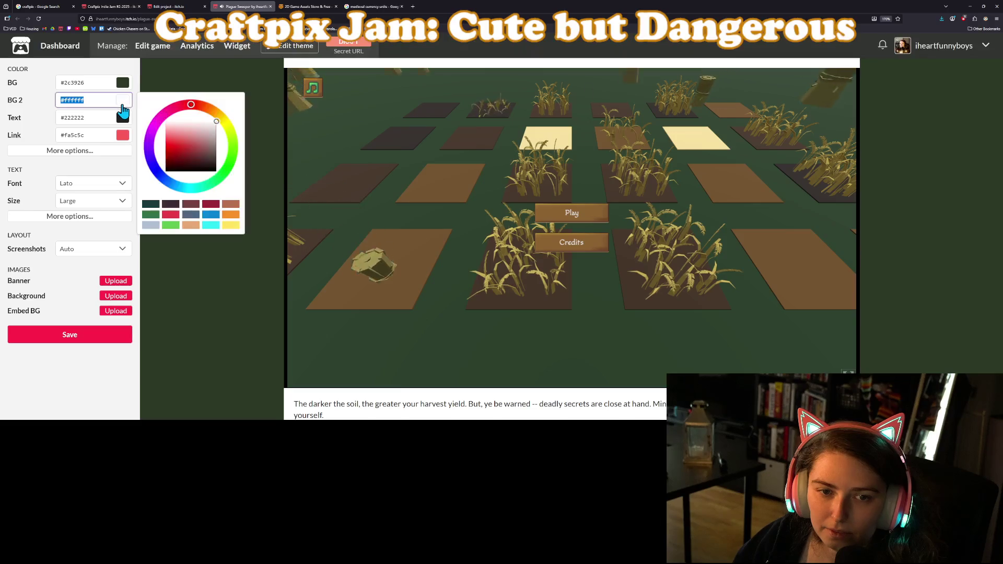
pyautogui.click(191, 225)
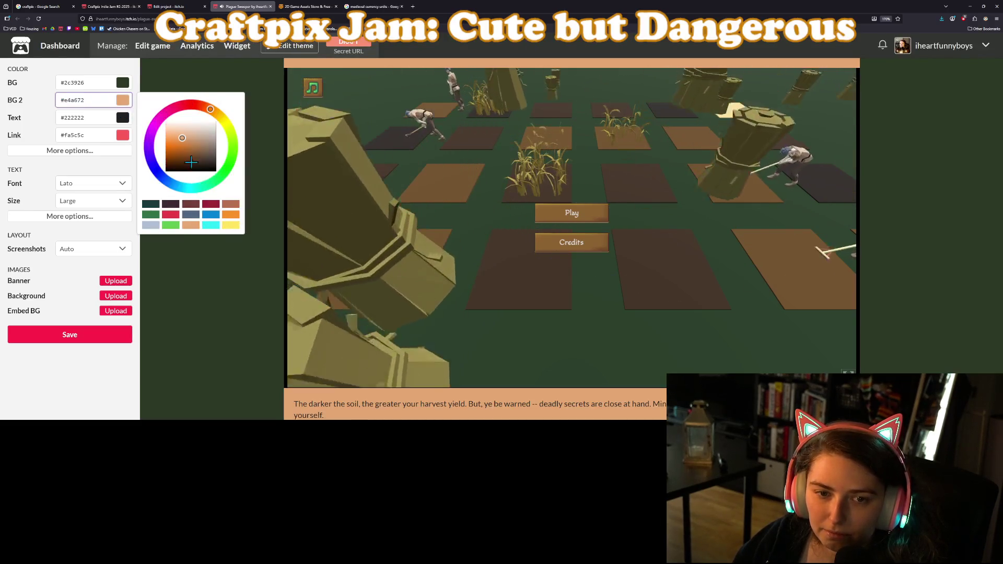
pyautogui.click(184, 145)
pyautogui.moveTo(184, 145); pyautogui.dragTo(184, 140)
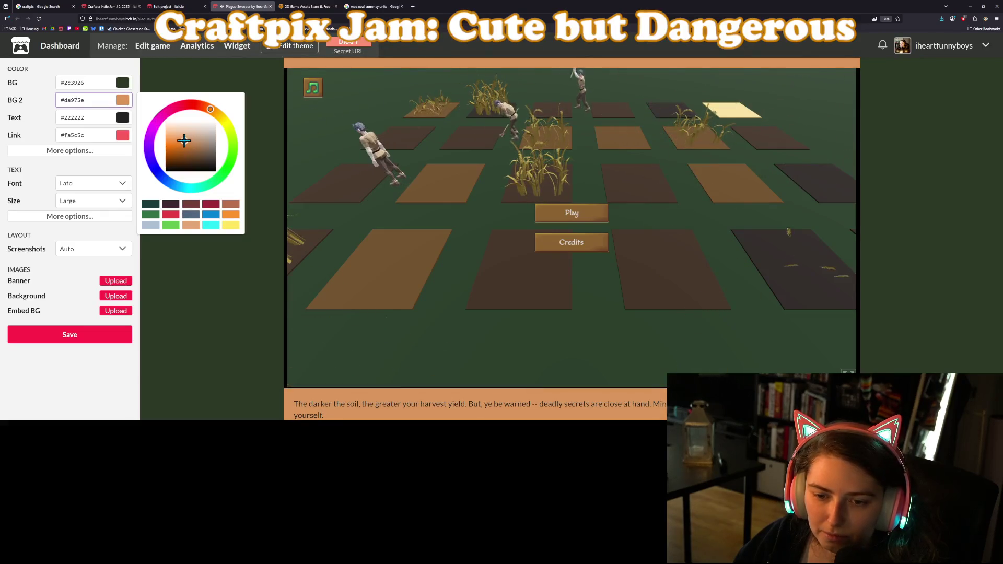
pyautogui.click(195, 145)
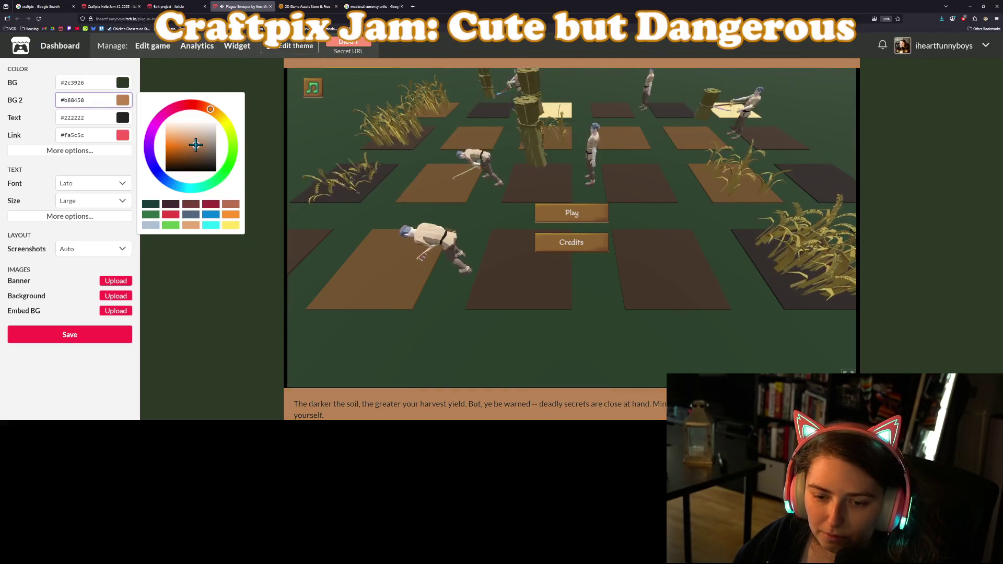
pyautogui.moveTo(196, 144); pyautogui.dragTo(194, 151)
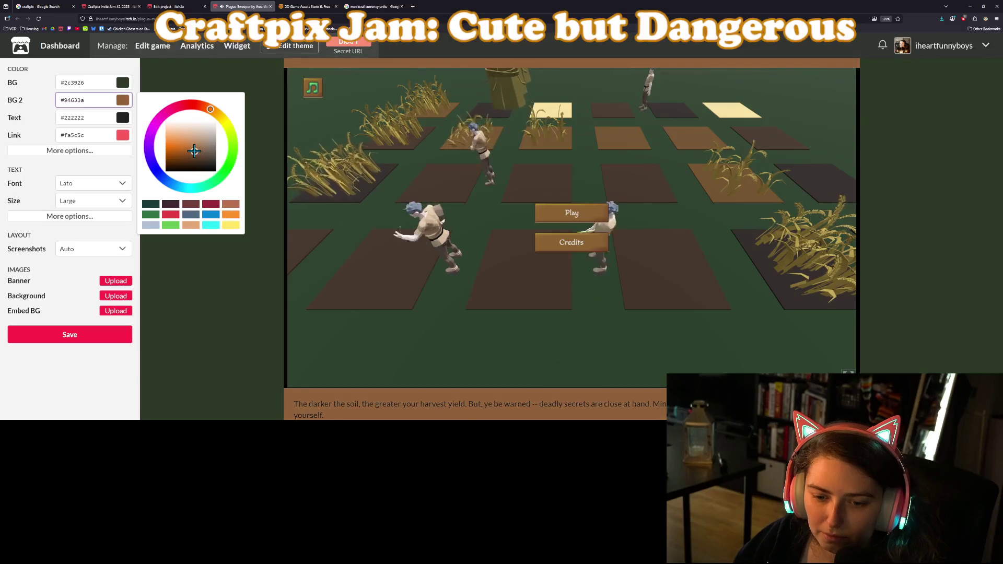
pyautogui.click(192, 290)
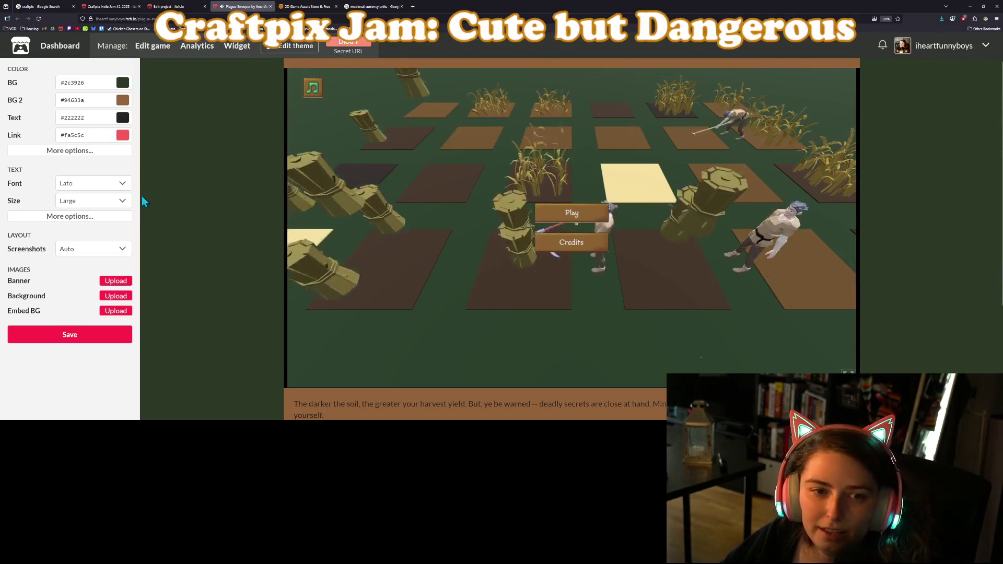
# Set the page text colour to #ffffff and the link colour to a golden yellow.
pyautogui.click(86, 117)
pyautogui.write('#ffffff')
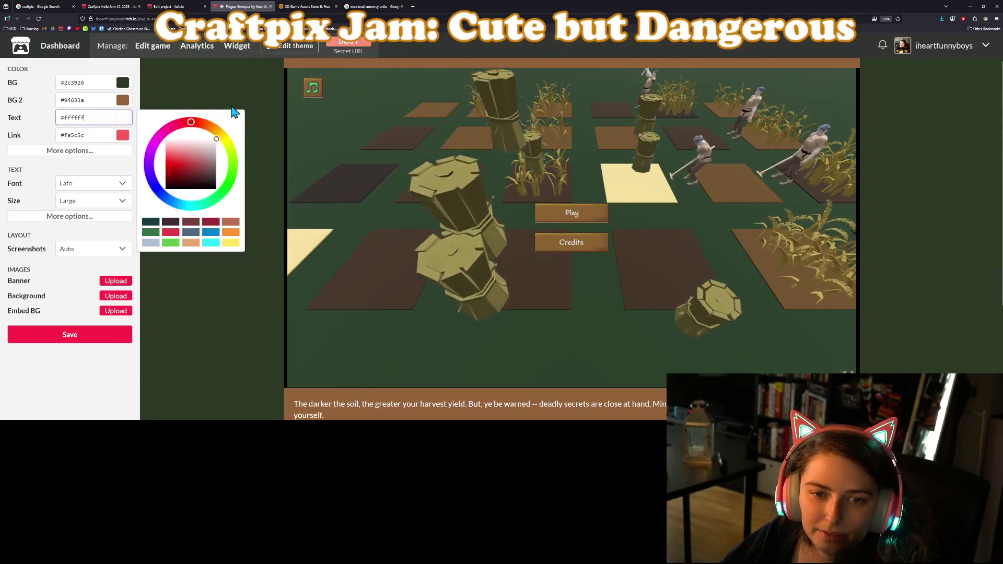
pyautogui.click(88, 135)
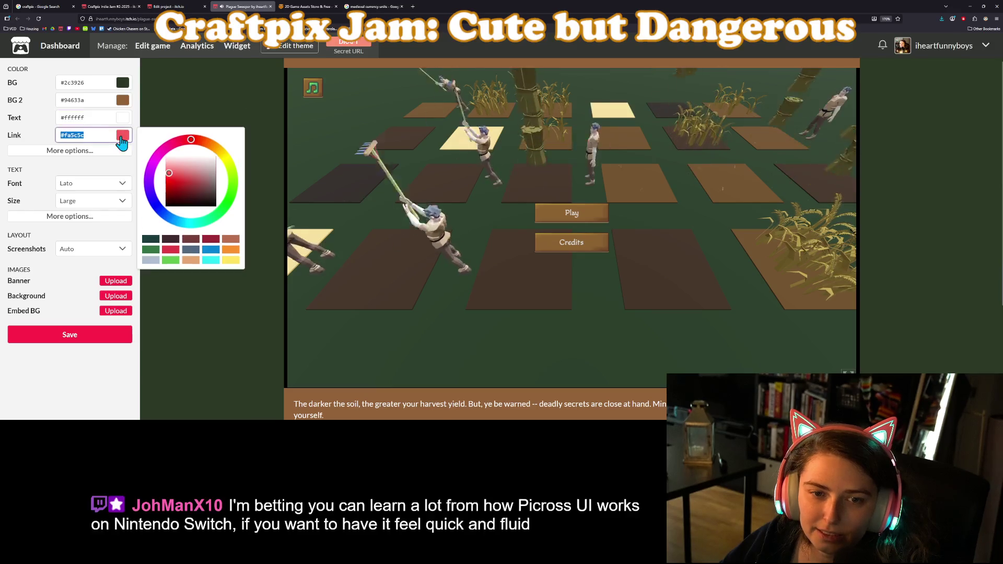
pyautogui.click(221, 153)
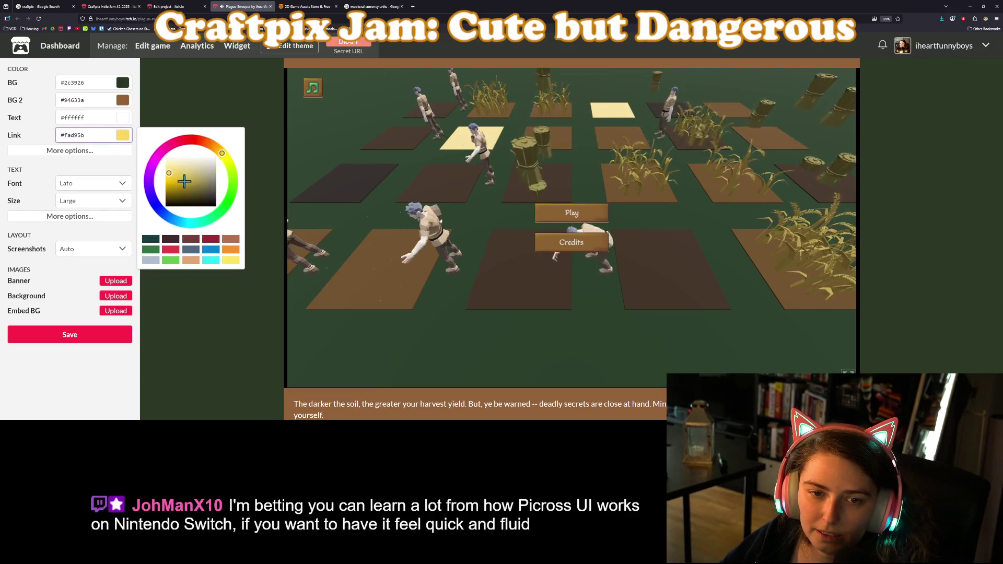
pyautogui.click(177, 181)
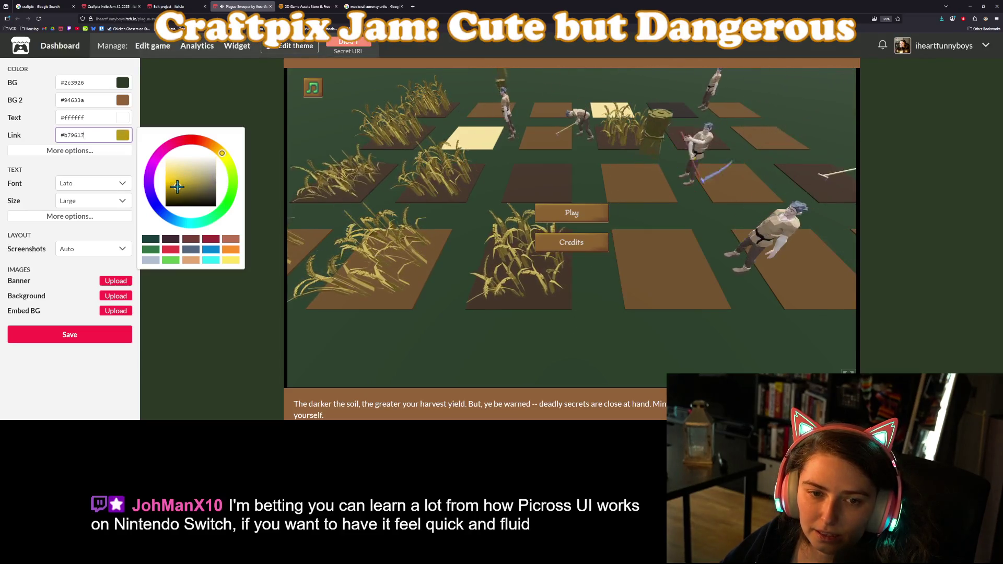
pyautogui.click(177, 186)
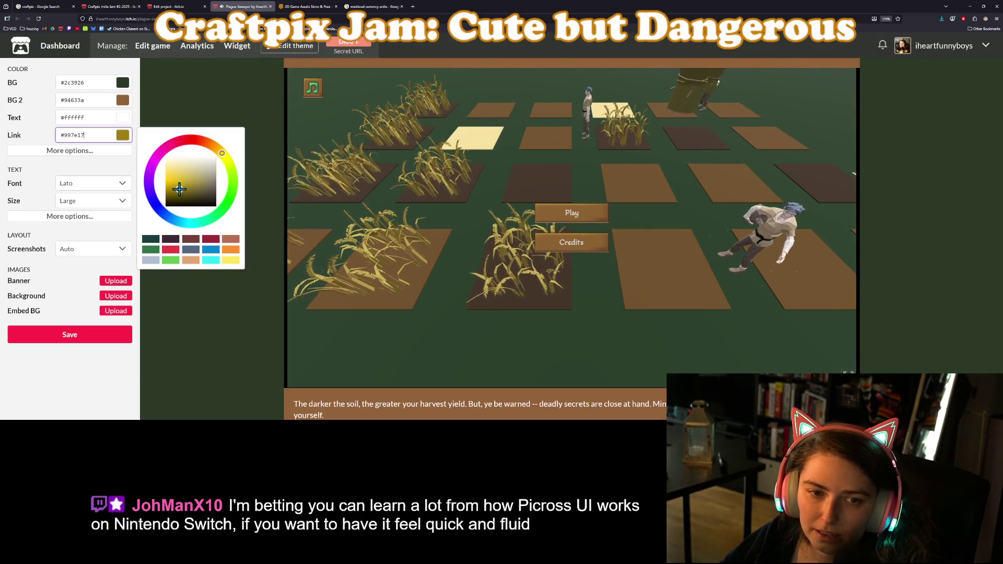
# Open the Google Fonts chooser for the page font.
pyautogui.click(86, 151)
pyautogui.click(103, 239)
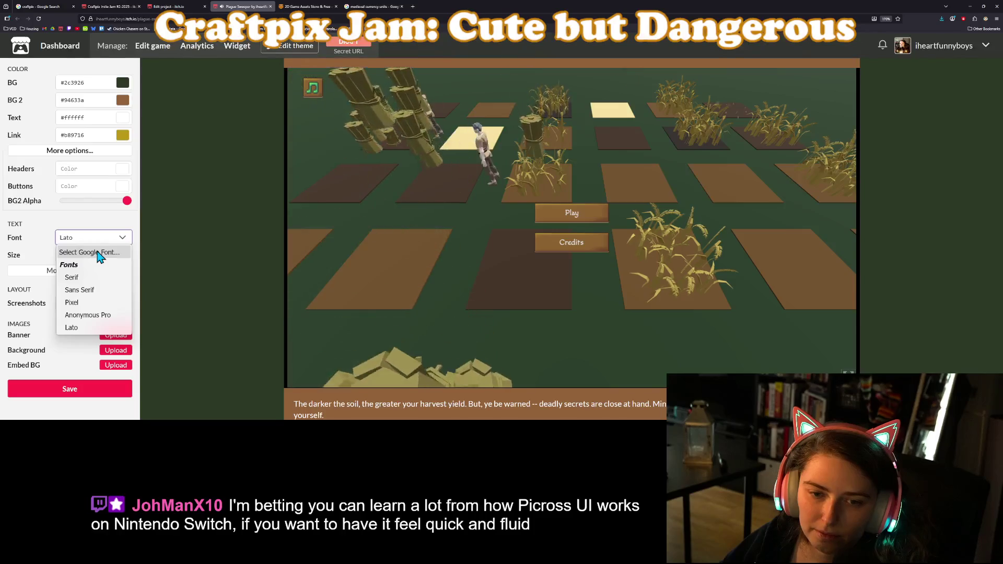
pyautogui.click(94, 253)
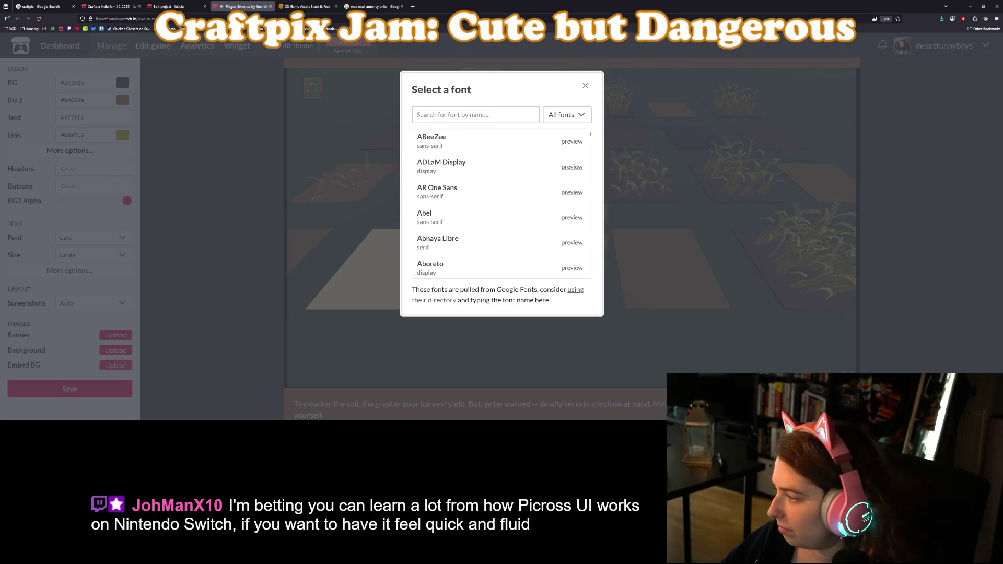
pyautogui.hotkey('alt', 'Tab')
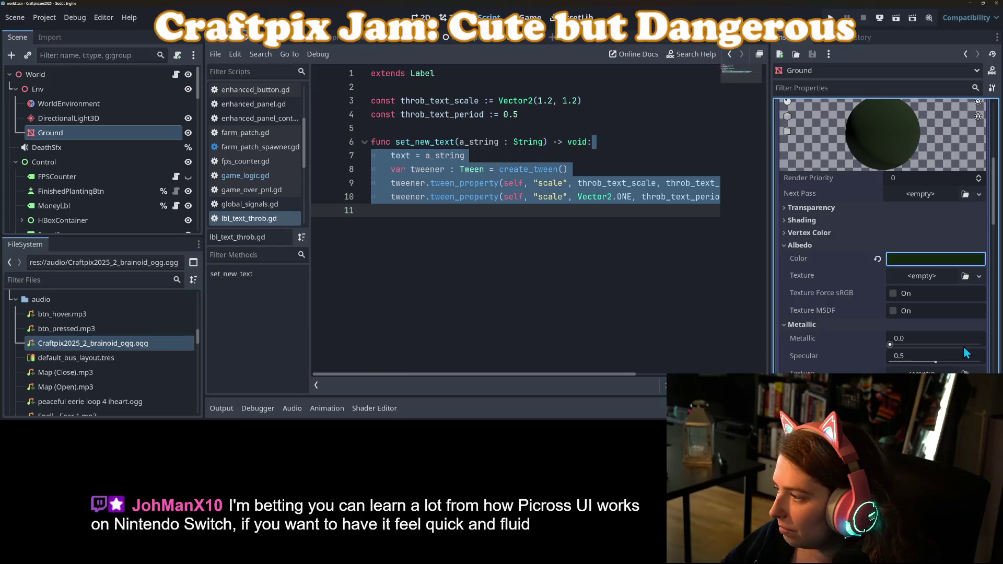
# Trace FinishedPlantingBtn's my_theme.tres default font to its base font, Macondo Regular.
pyautogui.click(492, 292)
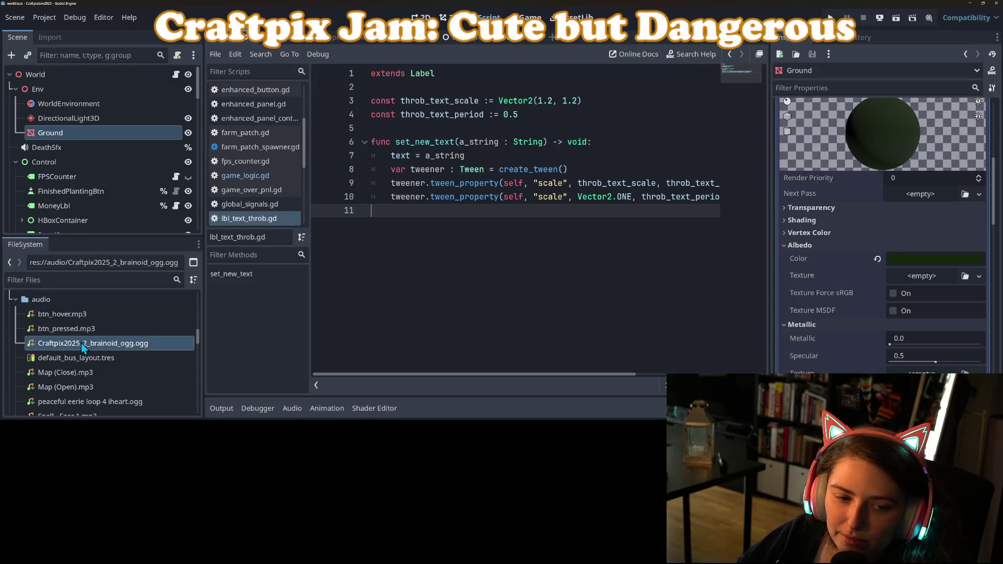
pyautogui.click(94, 191)
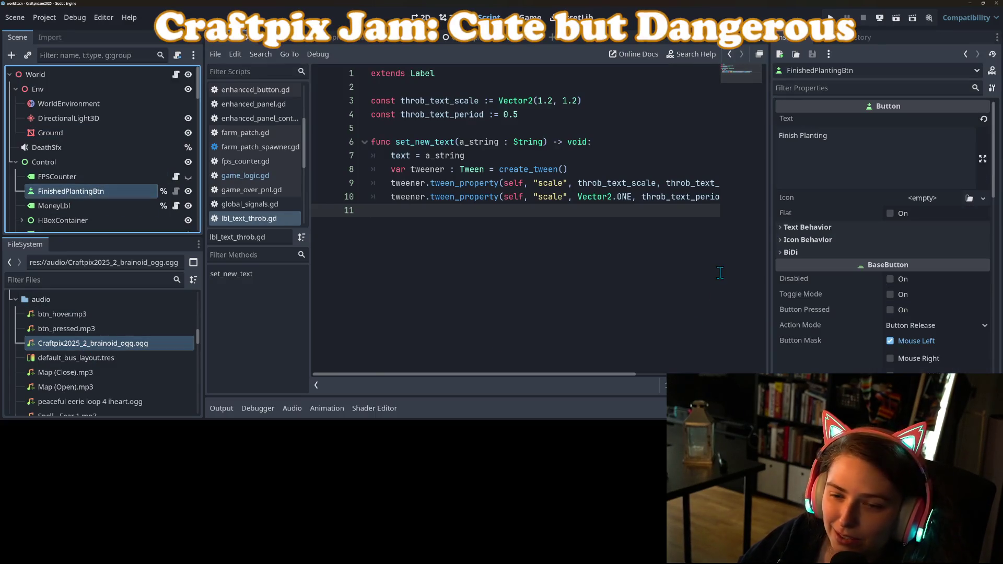
pyautogui.scroll(-5, 818, 292)
pyautogui.scroll(-10, 818, 292)
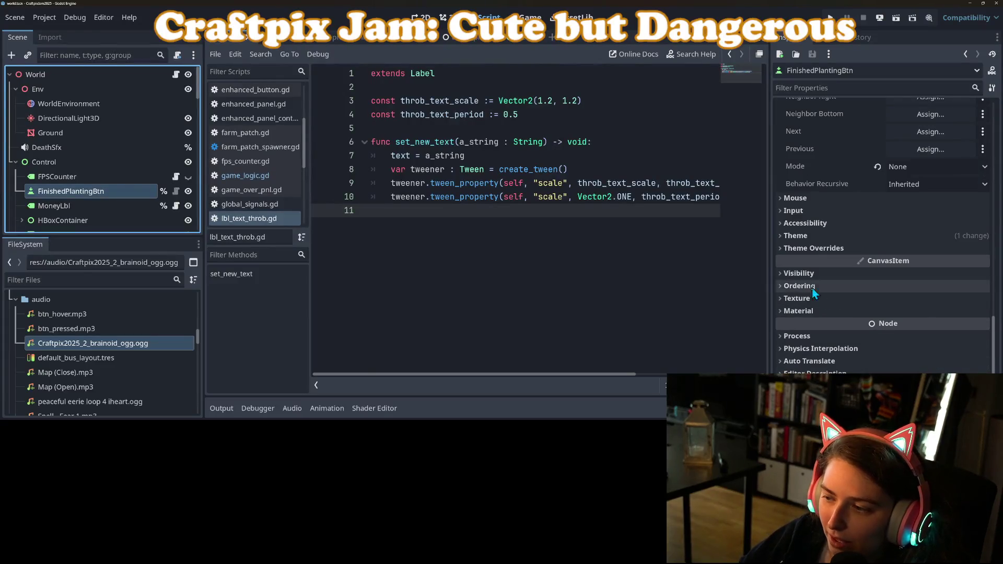
pyautogui.click(804, 236)
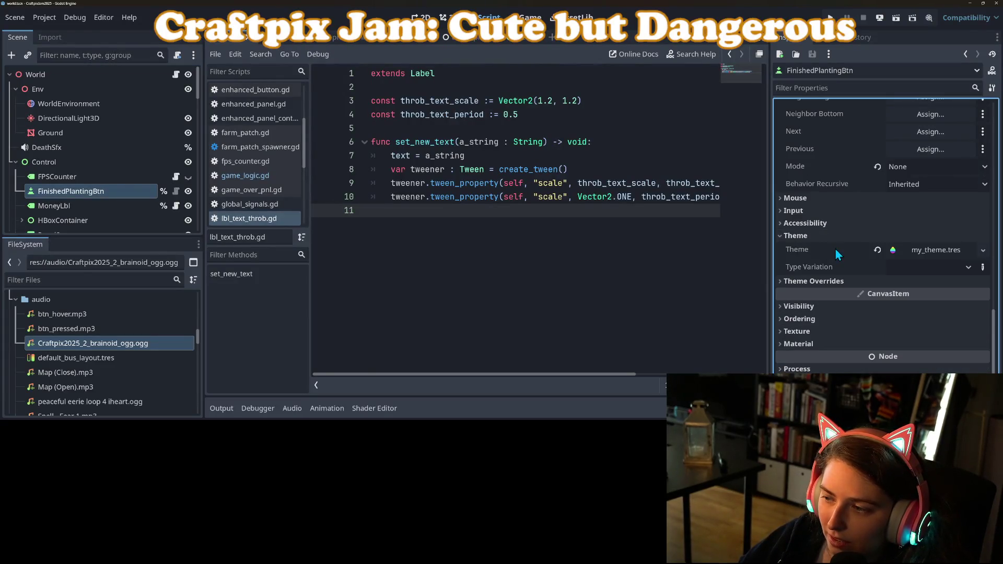
pyautogui.click(927, 253)
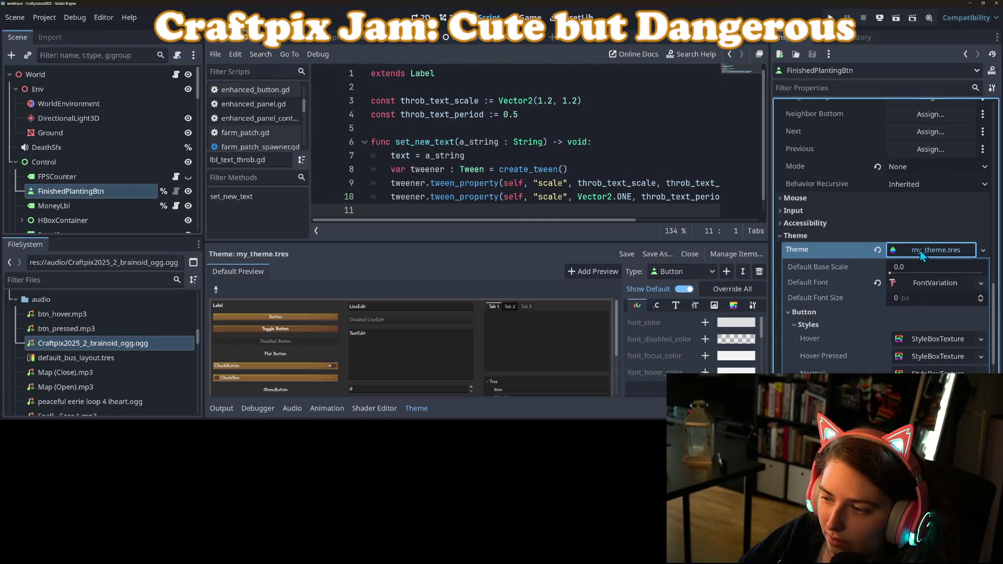
pyautogui.click(935, 280)
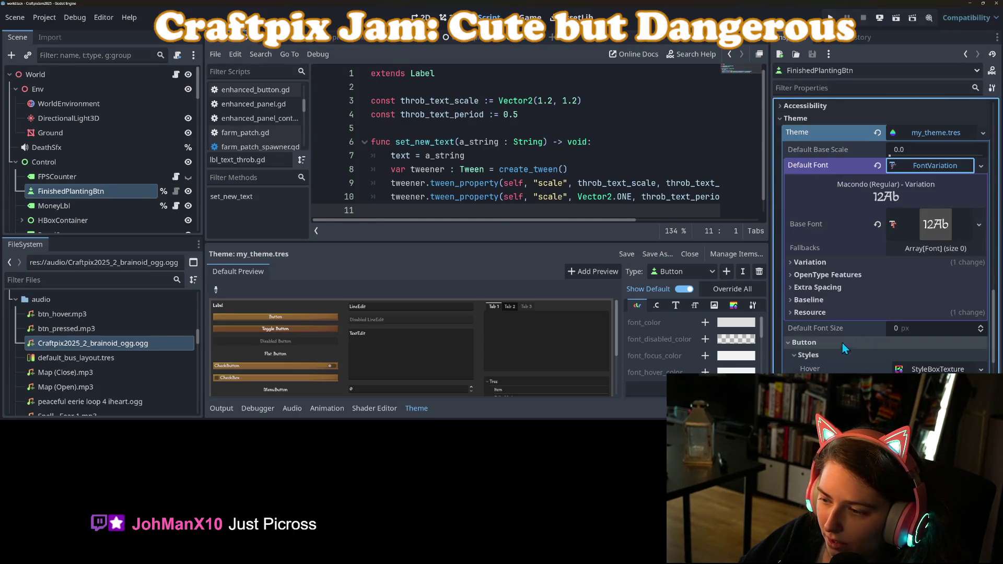
pyautogui.click(940, 219)
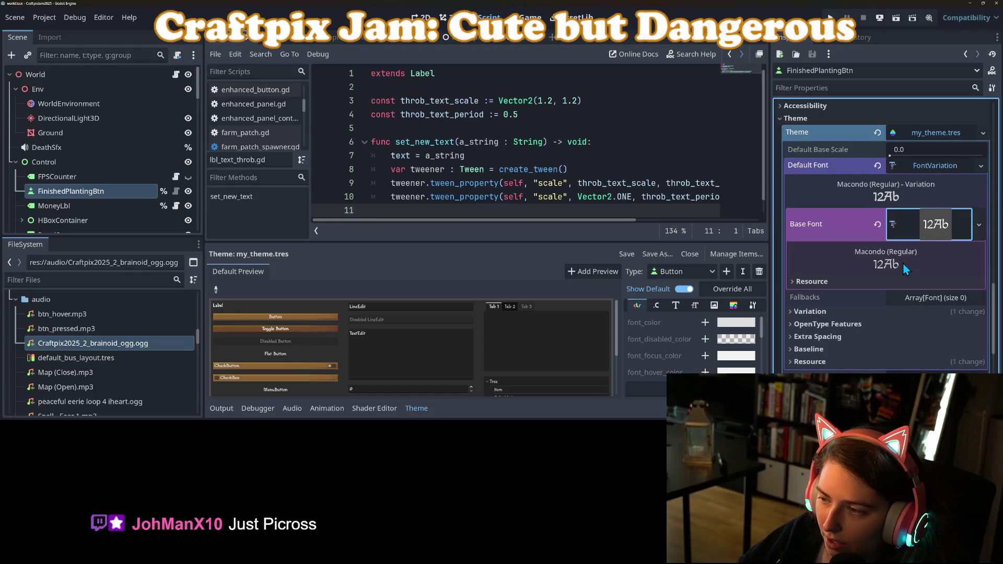
pyautogui.click(968, 4)
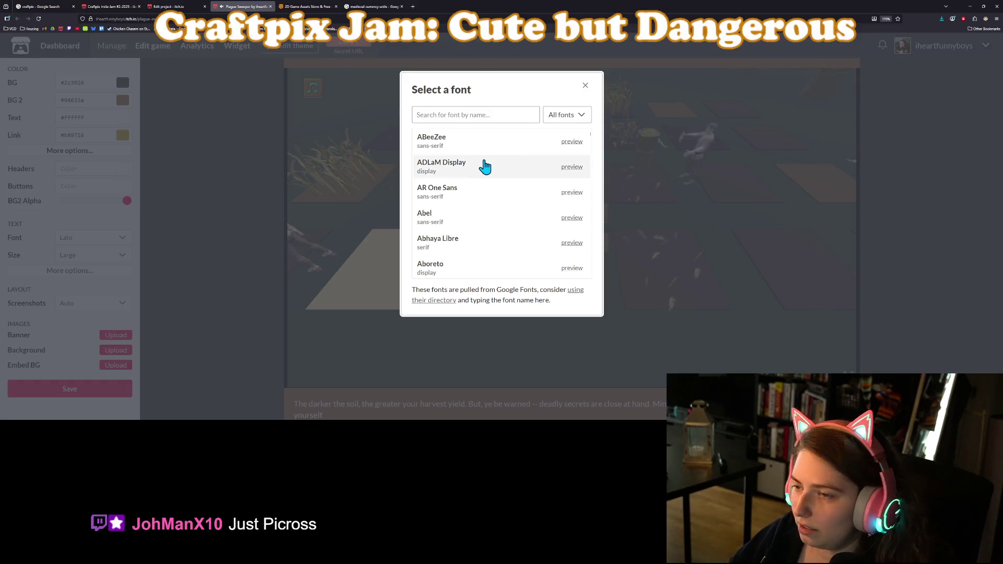
# Search the font list for 'mac' and choose Macondo.
pyautogui.click(483, 114)
pyautogui.write('mac')
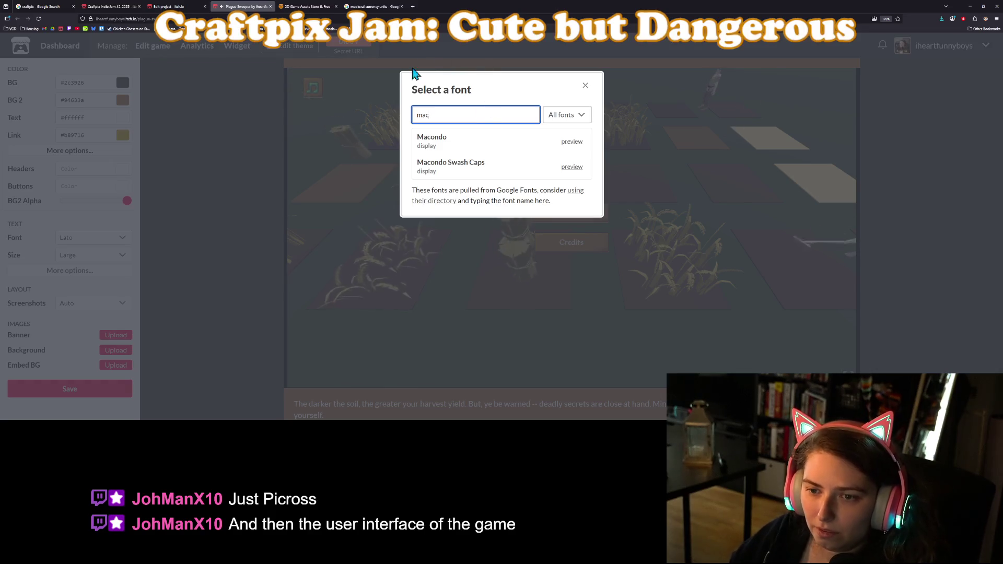
pyautogui.click(502, 146)
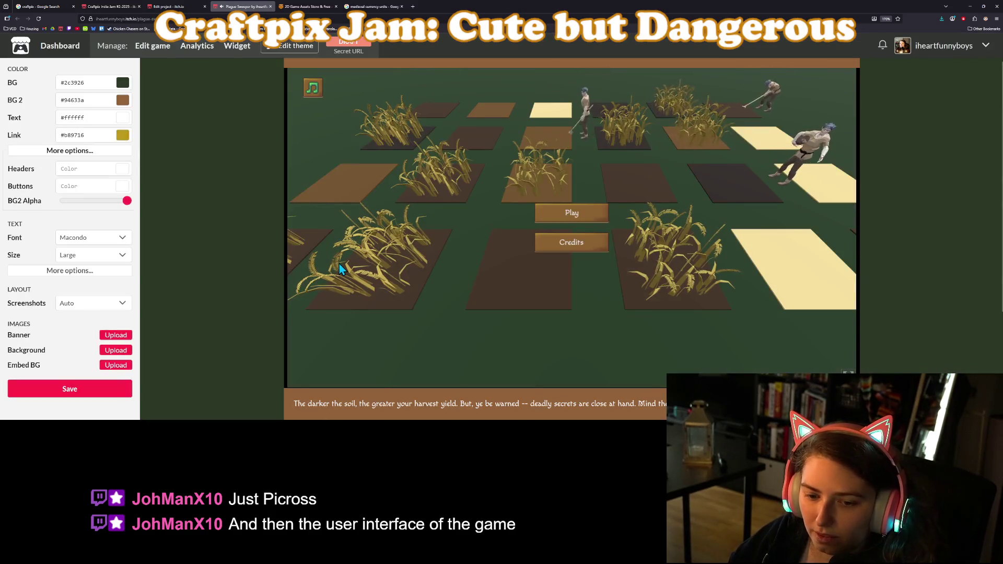
pyautogui.scroll(-3, 235, 307)
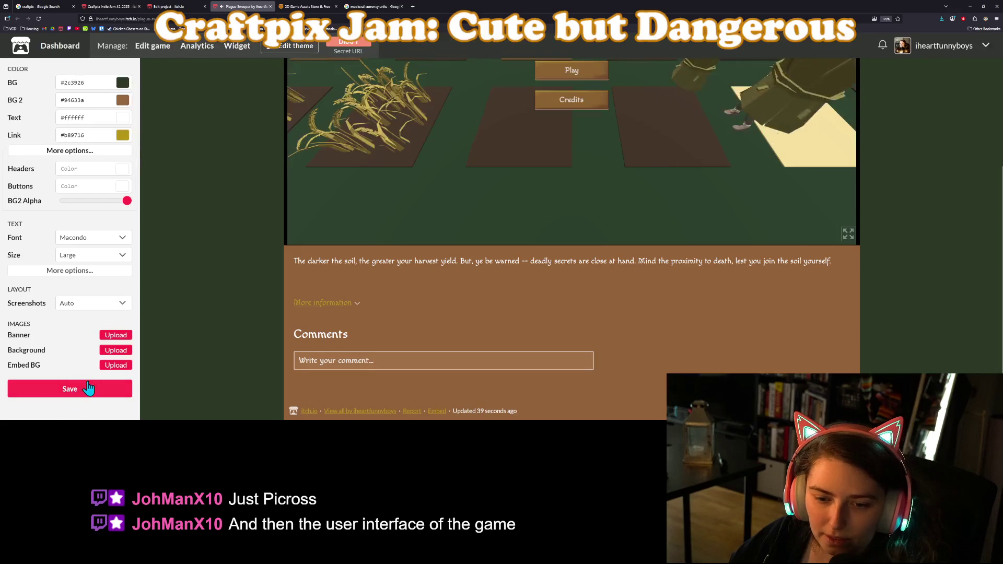
# Search Google for 'picross' in a new tab and view the image results.
pyautogui.click(410, 4)
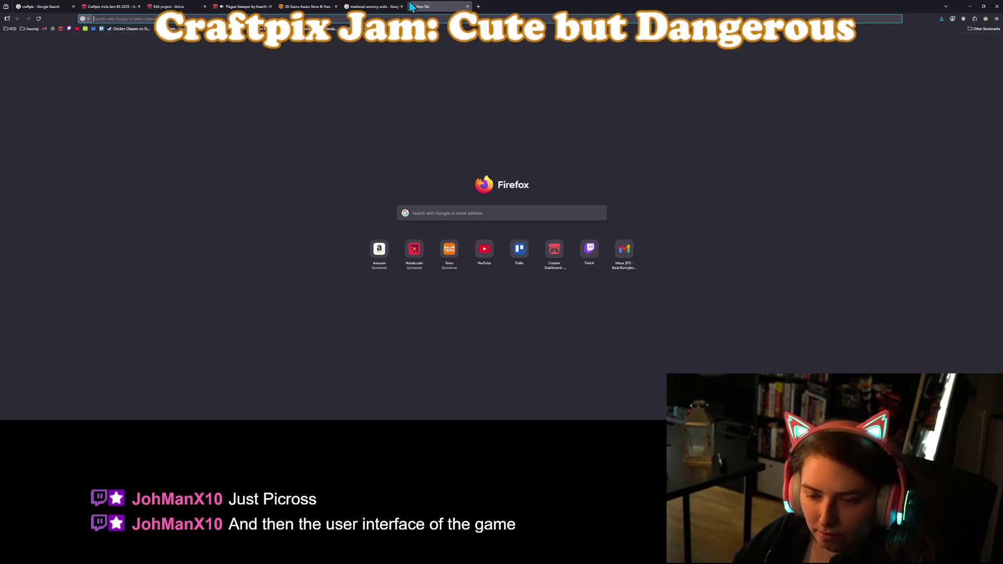
pyautogui.write('picross')
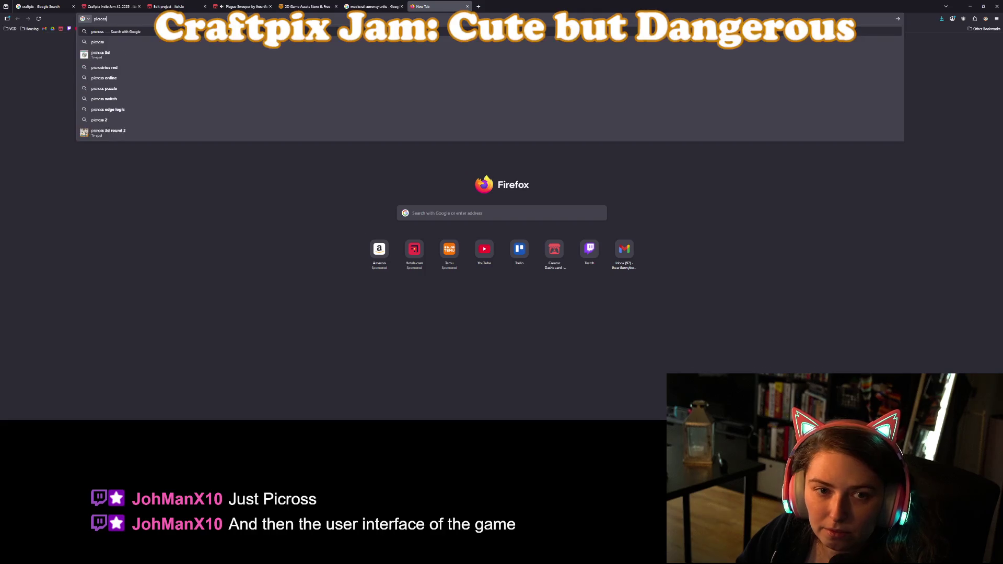
pyautogui.press('Return')
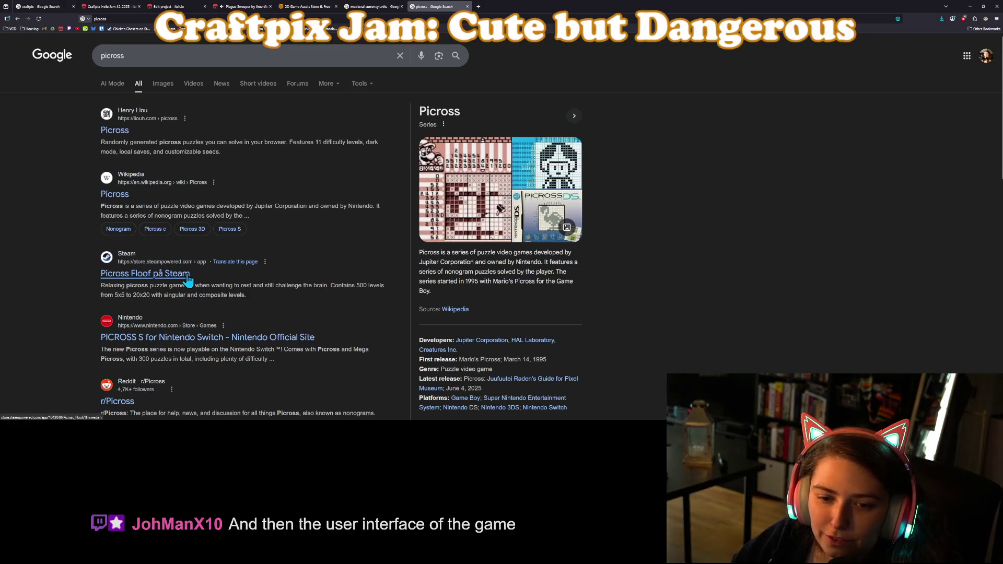
pyautogui.click(162, 86)
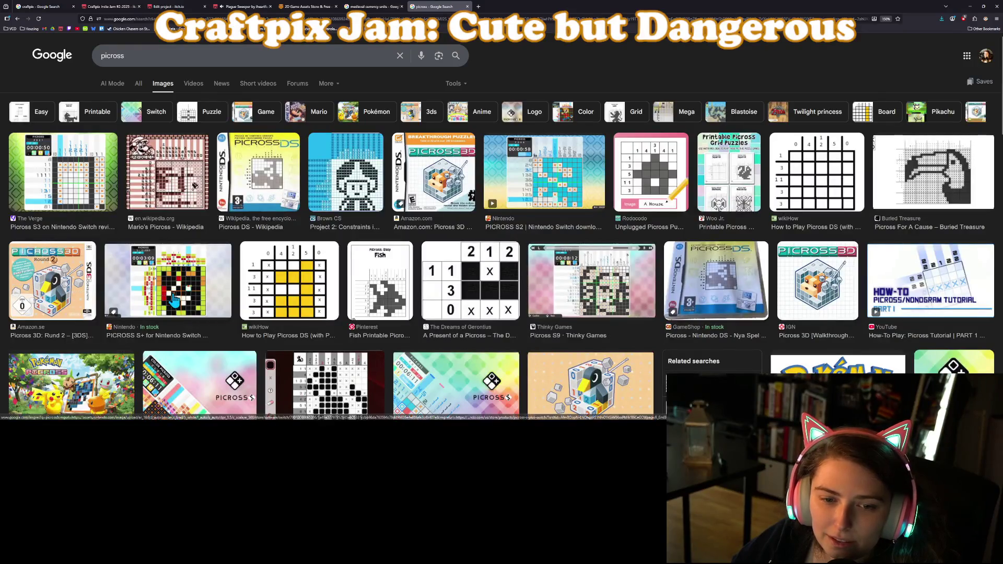
pyautogui.scroll(-3, 286, 309)
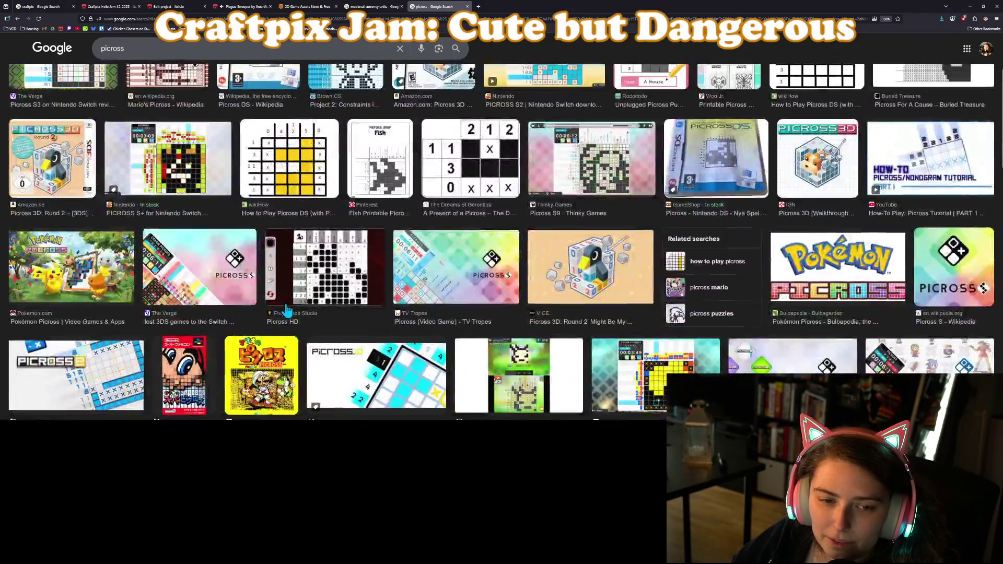
pyautogui.scroll(-1, 287, 309)
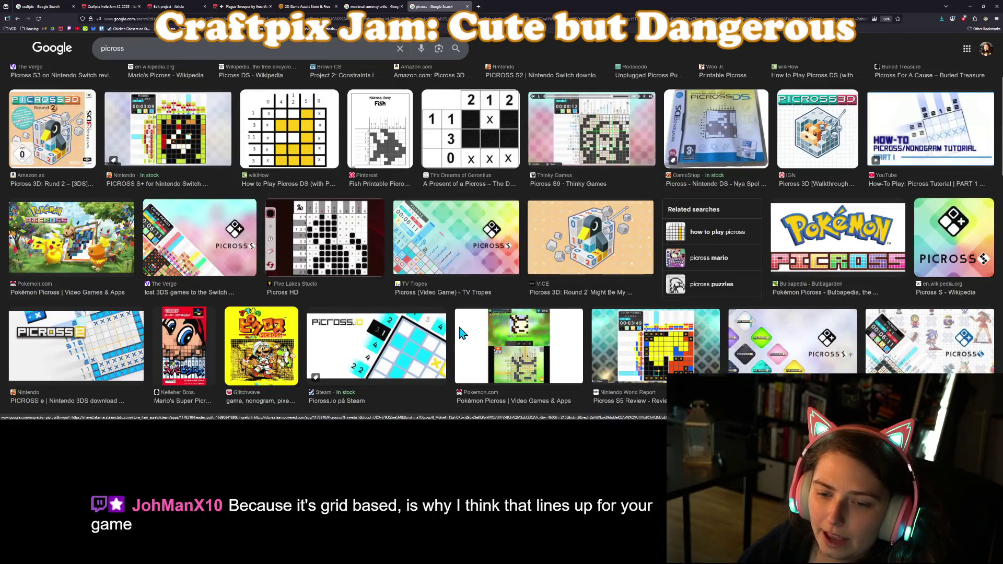
pyautogui.scroll(-5, 432, 310)
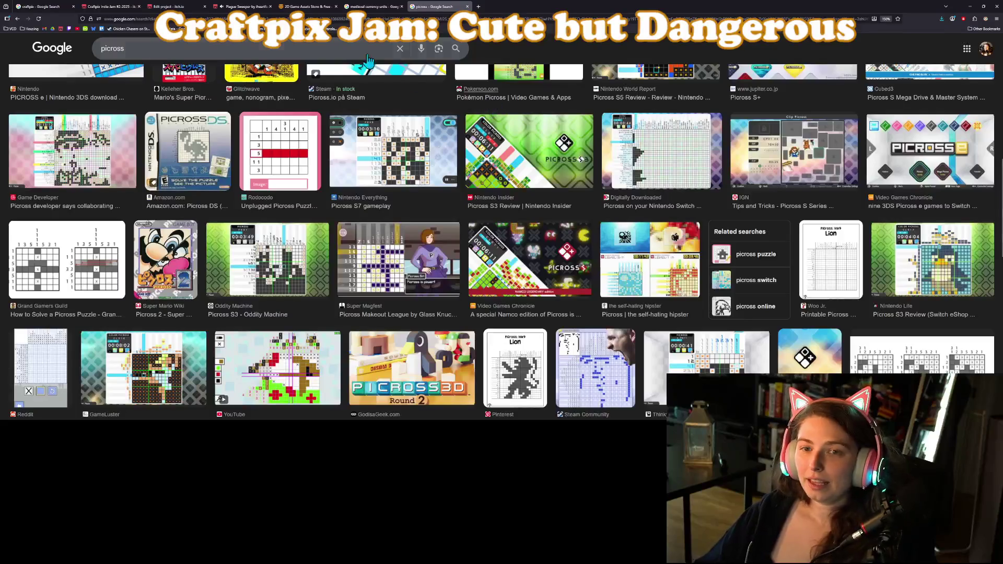
# Close the picross tab, turn the music volume down, and minimize the music player.
pyautogui.click(467, 6)
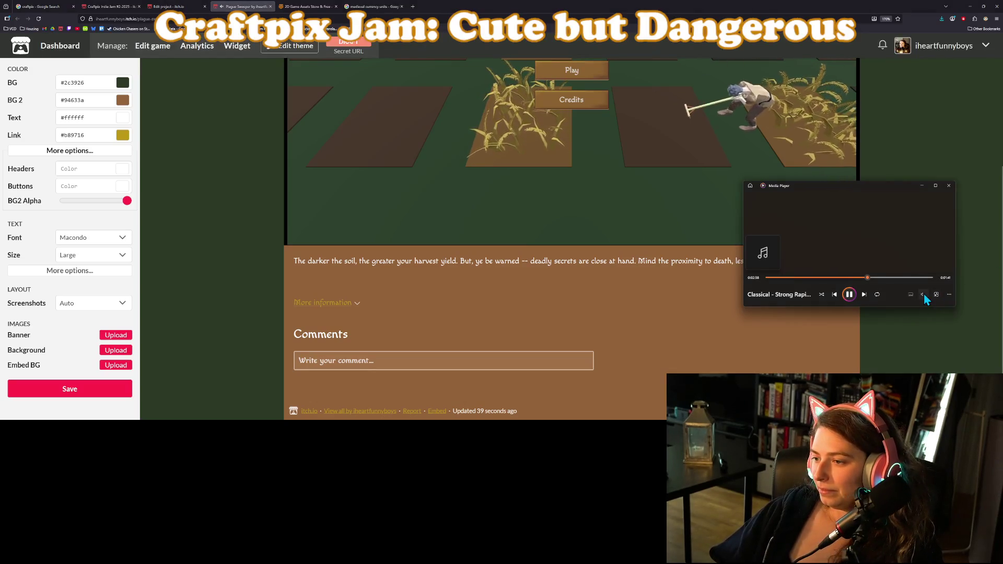
pyautogui.click(922, 294)
pyautogui.click(895, 279)
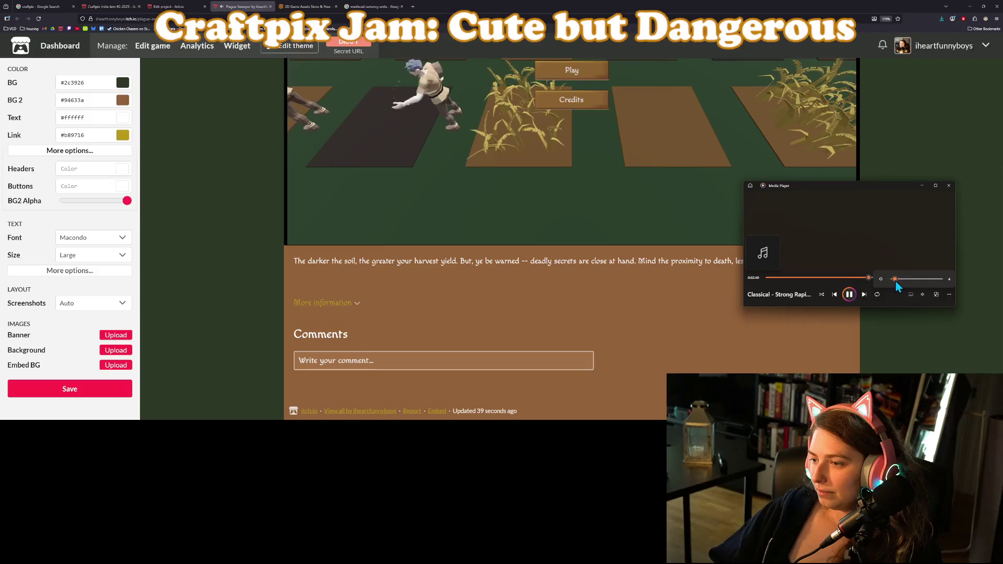
pyautogui.click(922, 186)
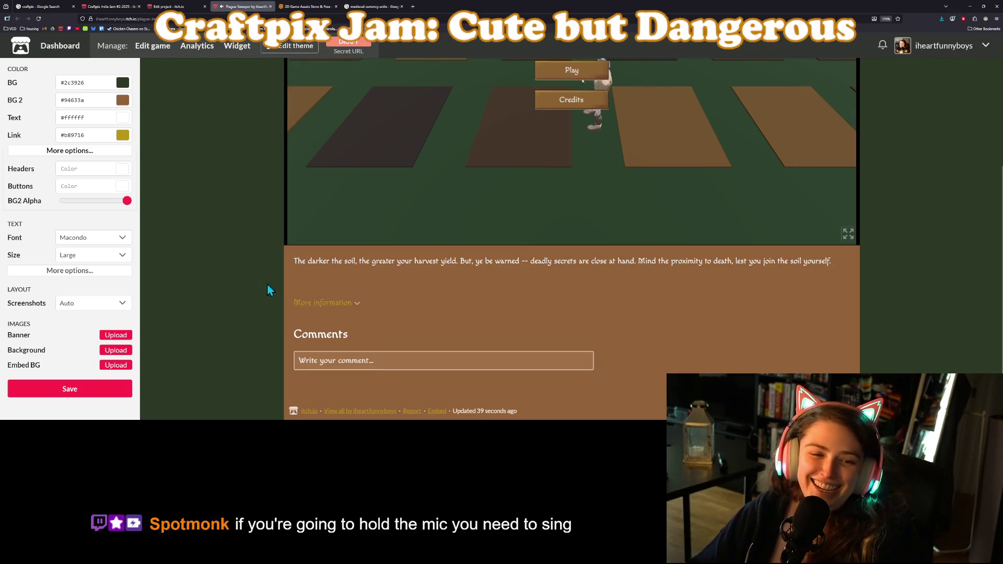
# Set the page's Screenshots layout to Sidebar.
pyautogui.scroll(3, 349, 345)
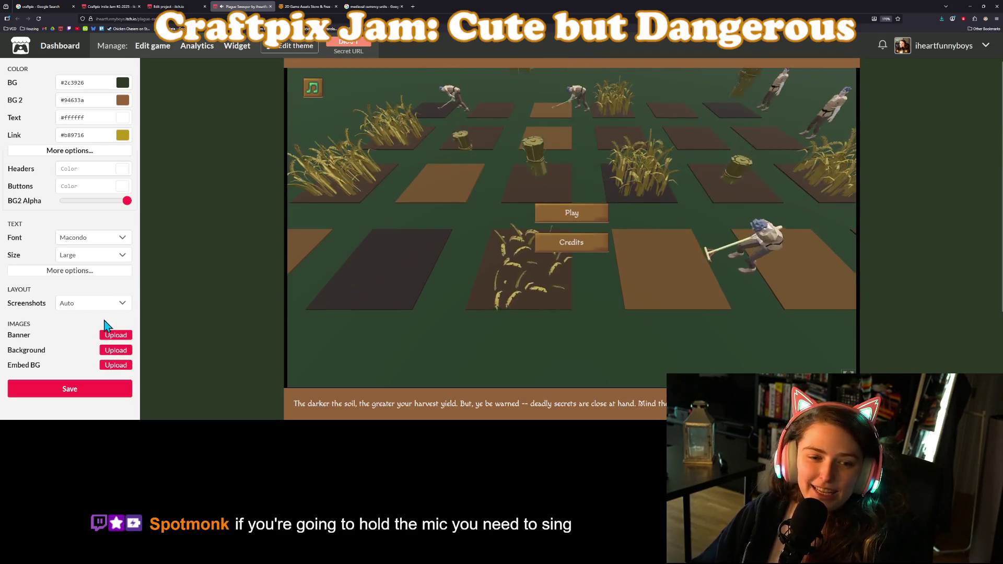
pyautogui.click(99, 304)
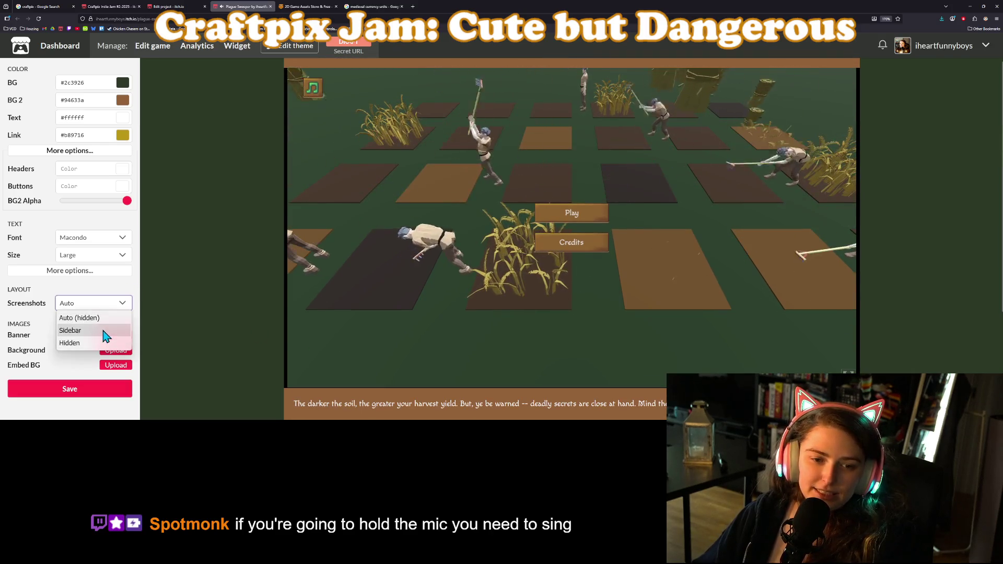
pyautogui.click(70, 330)
pyautogui.scroll(-2, 215, 328)
pyautogui.scroll(-1, 216, 334)
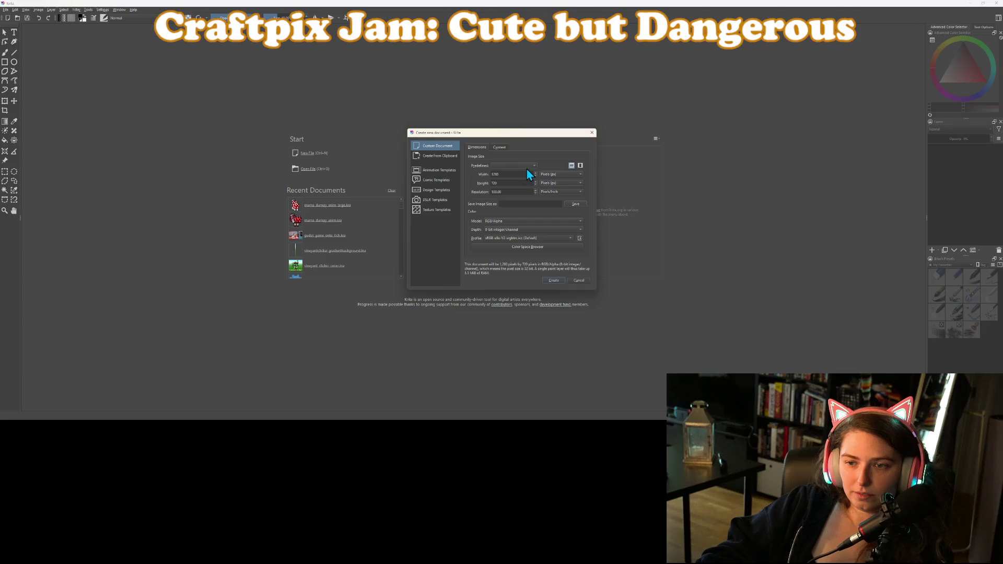
# Create a new Krita canvas from the itch_cover size preset.
pyautogui.click(526, 168)
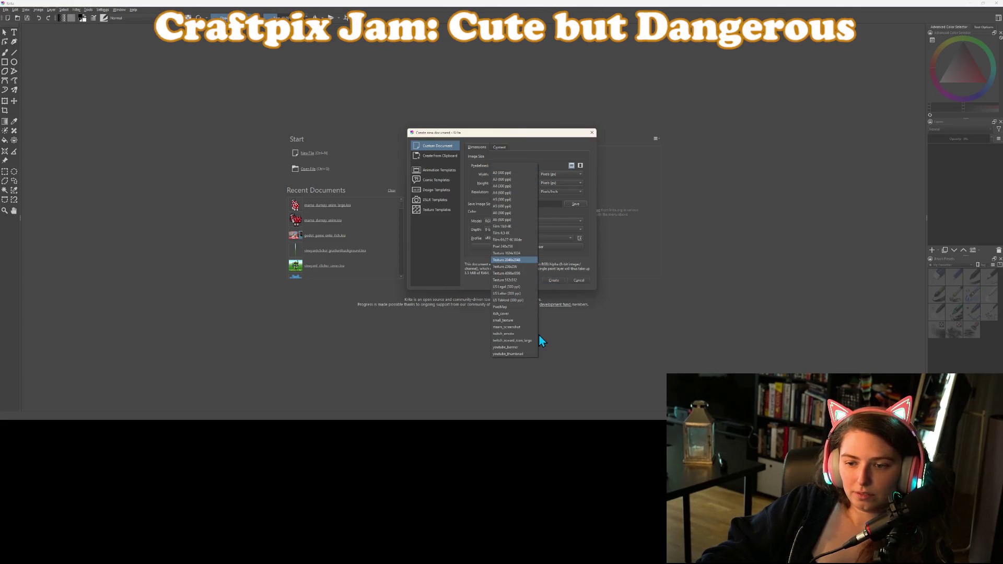
pyautogui.click(517, 314)
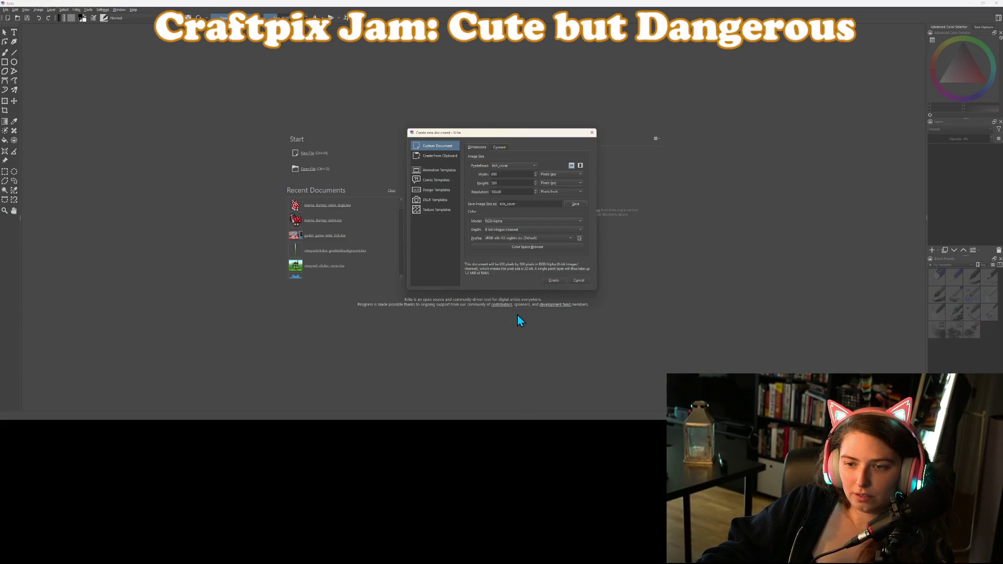
pyautogui.click(553, 279)
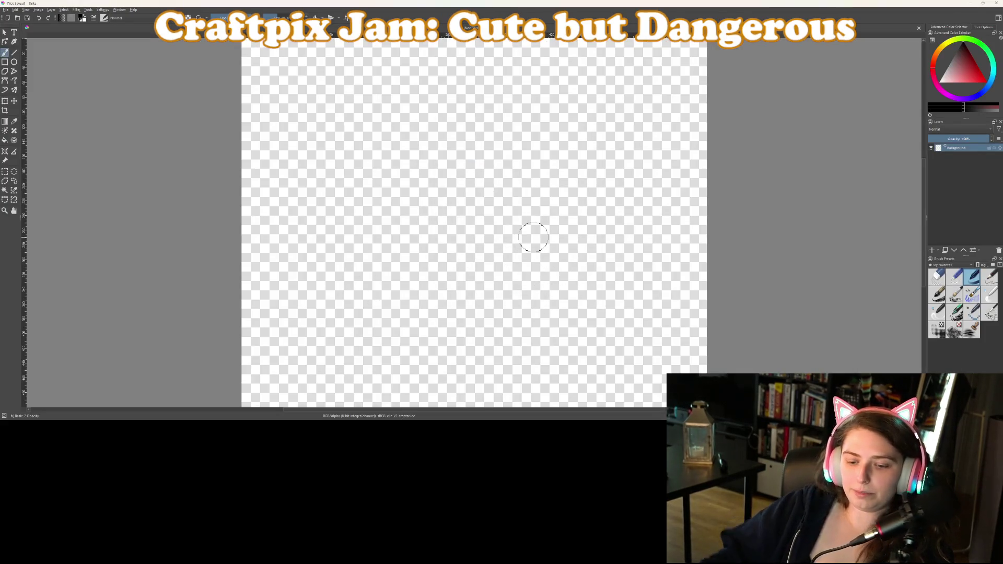
# Pick a bright green and fill the whole canvas with it.
pyautogui.press('f')
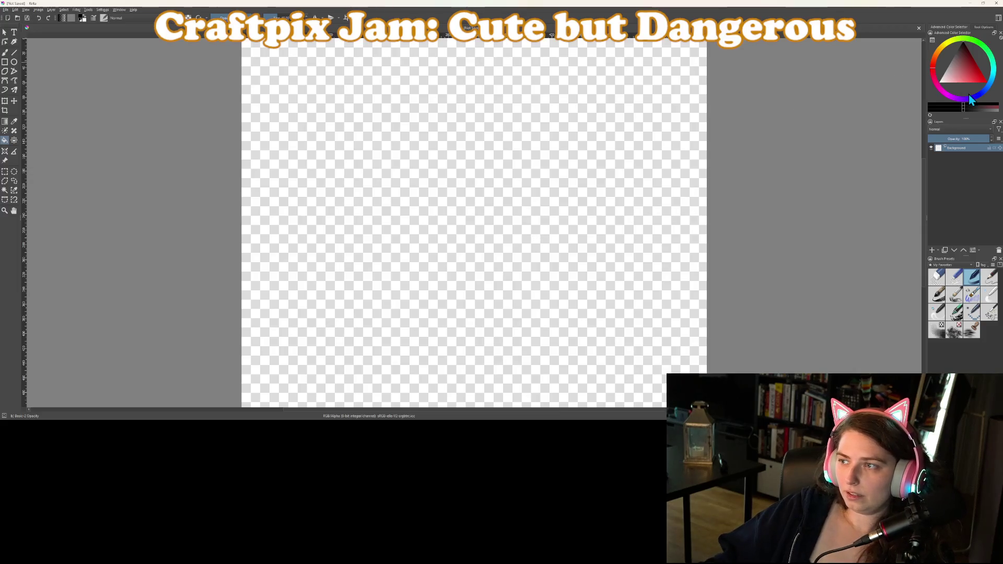
pyautogui.click(968, 40)
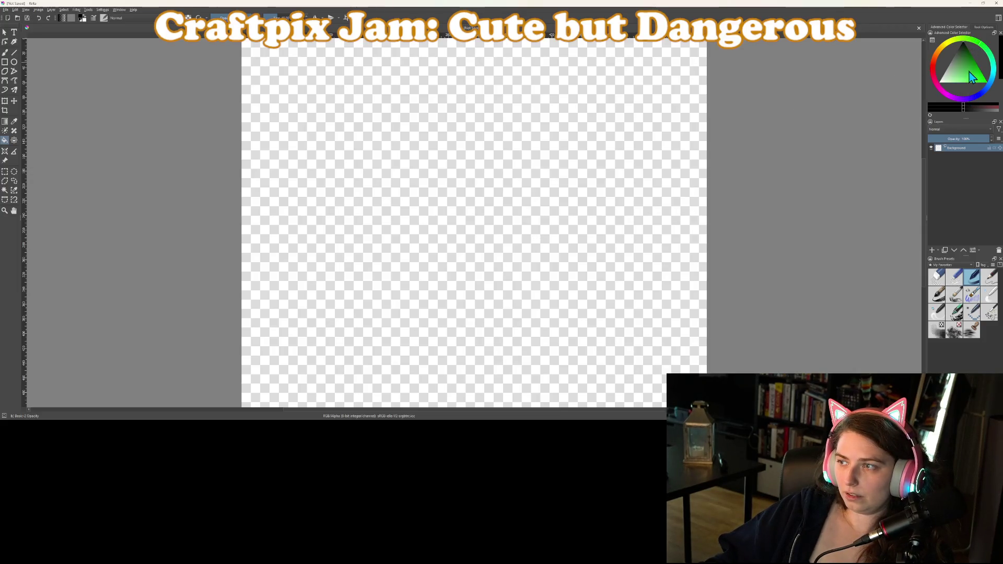
pyautogui.click(967, 57)
pyautogui.click(538, 146)
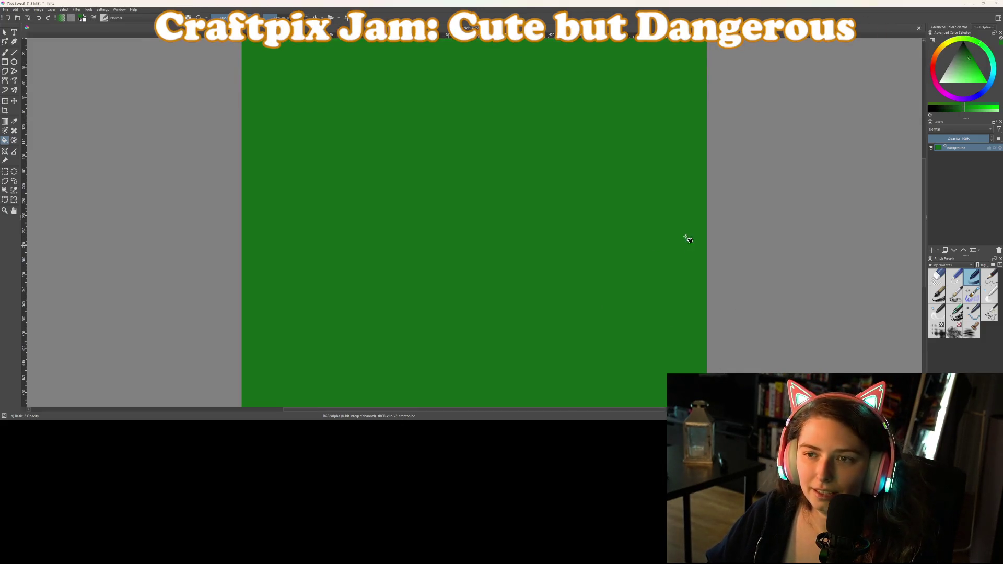
# Tile Krita and Godot side by side, show the 3D soil plots, and snip them.
pyautogui.press('super+Left')
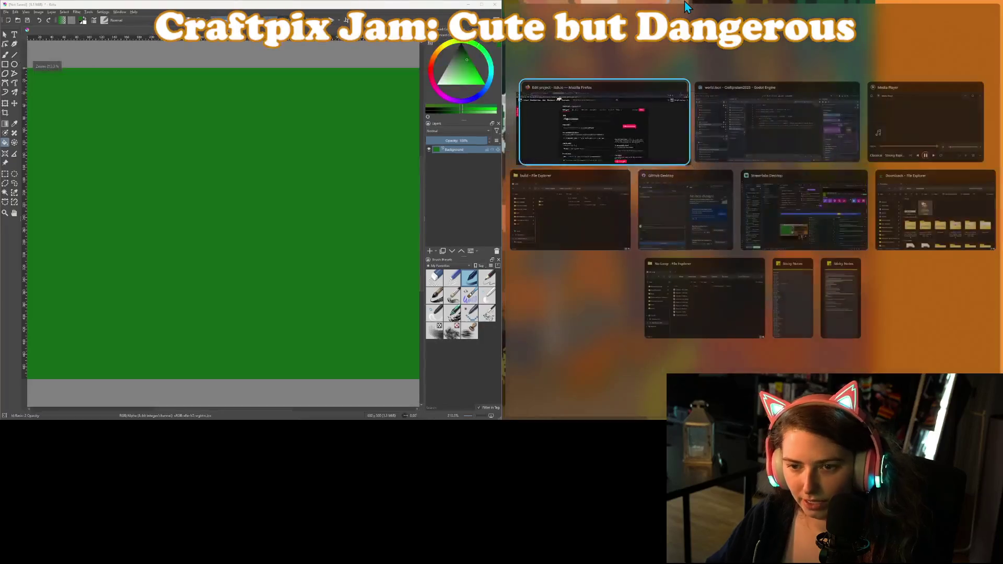
pyautogui.click(754, 136)
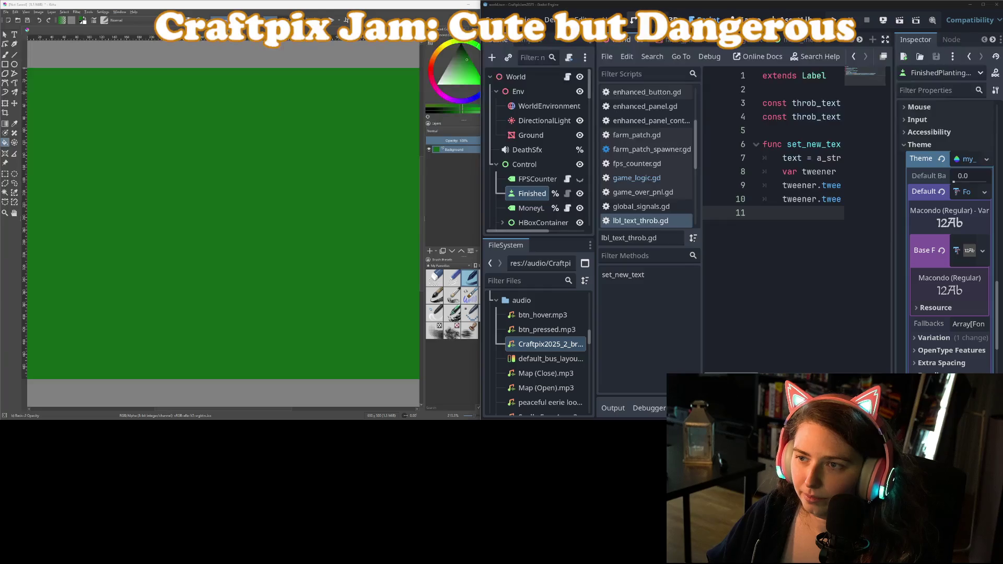
pyautogui.click(631, 17)
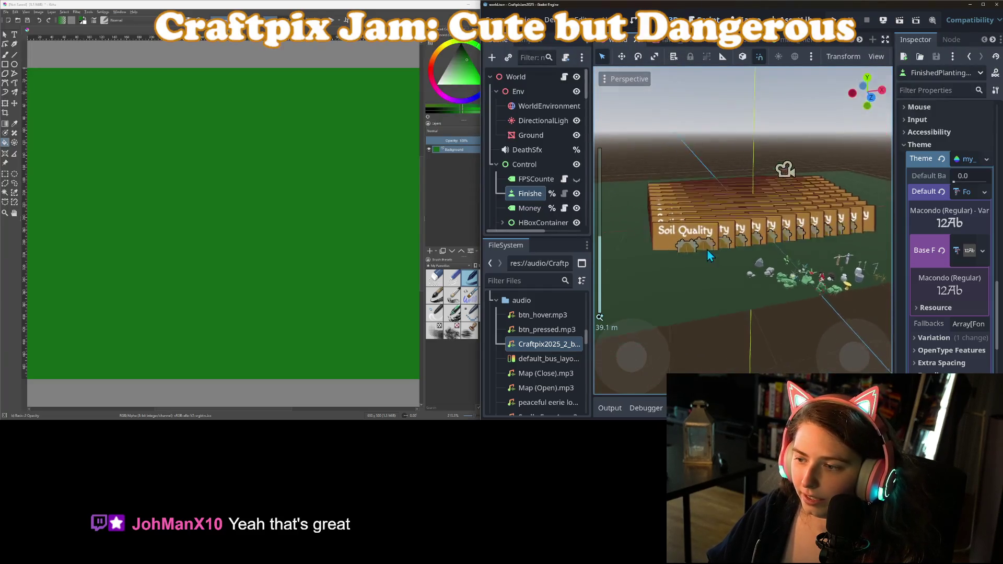
pyautogui.scroll(3, 742, 295)
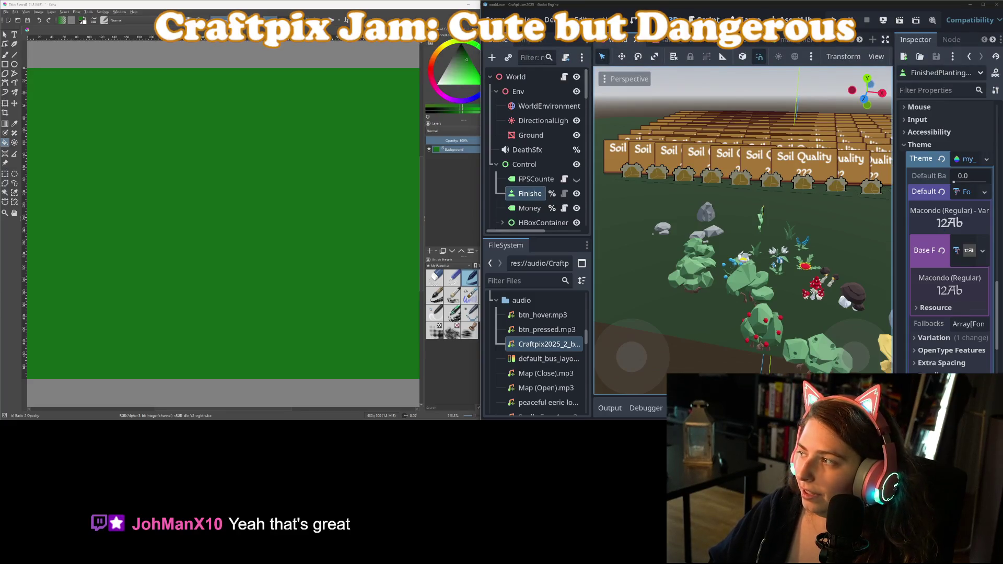
pyautogui.press('super+shift+s')
pyautogui.moveTo(601, 131); pyautogui.dragTo(755, 266)
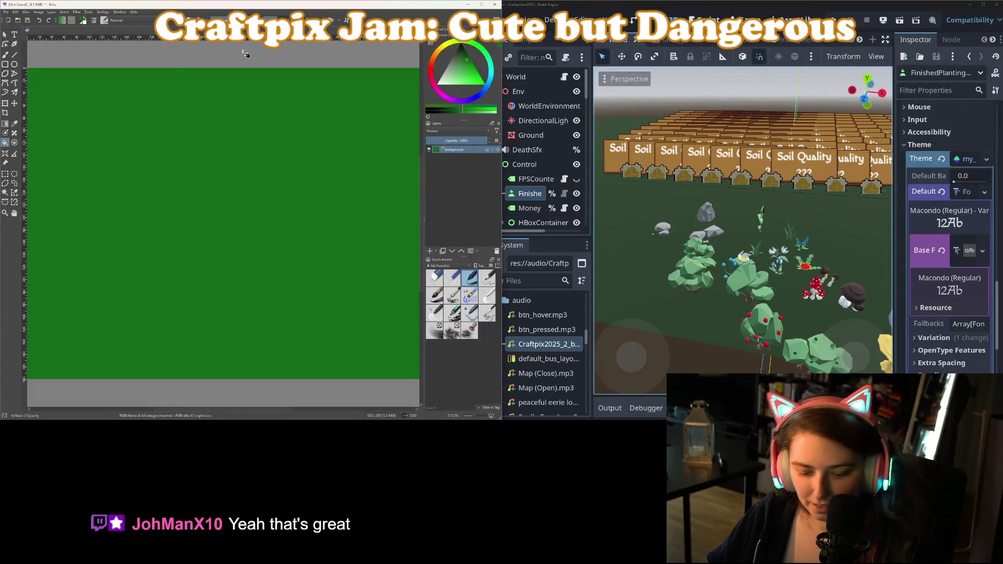
# Paste the game screenshot and fill the Background layer with dark green.
pyautogui.hotkey('ctrl', 'v')
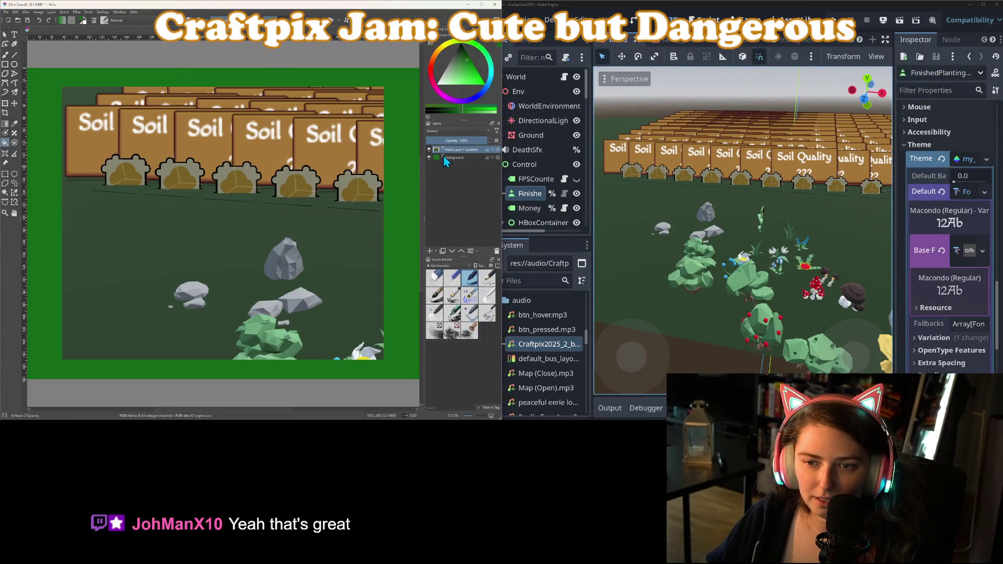
pyautogui.click(456, 156)
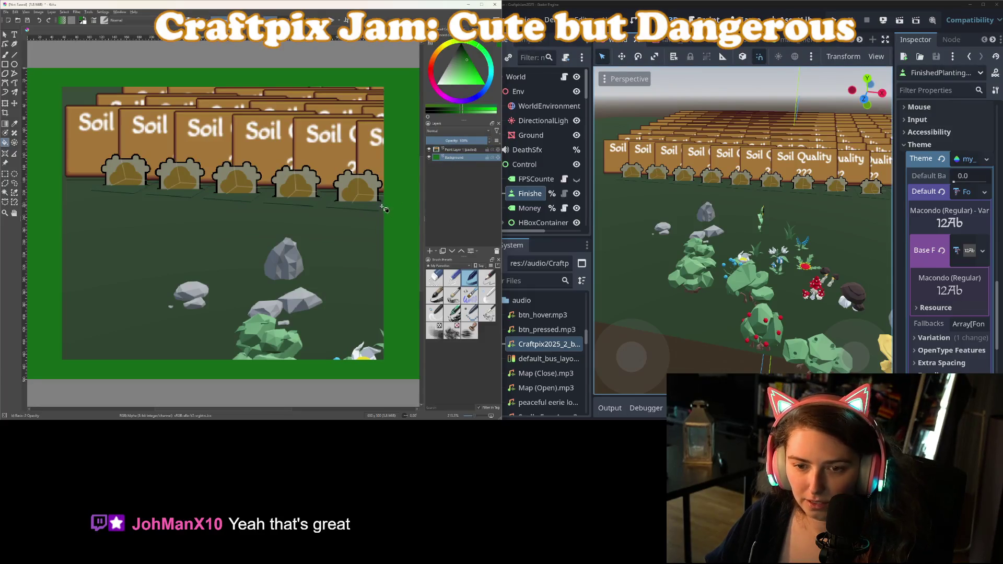
pyautogui.click(412, 238)
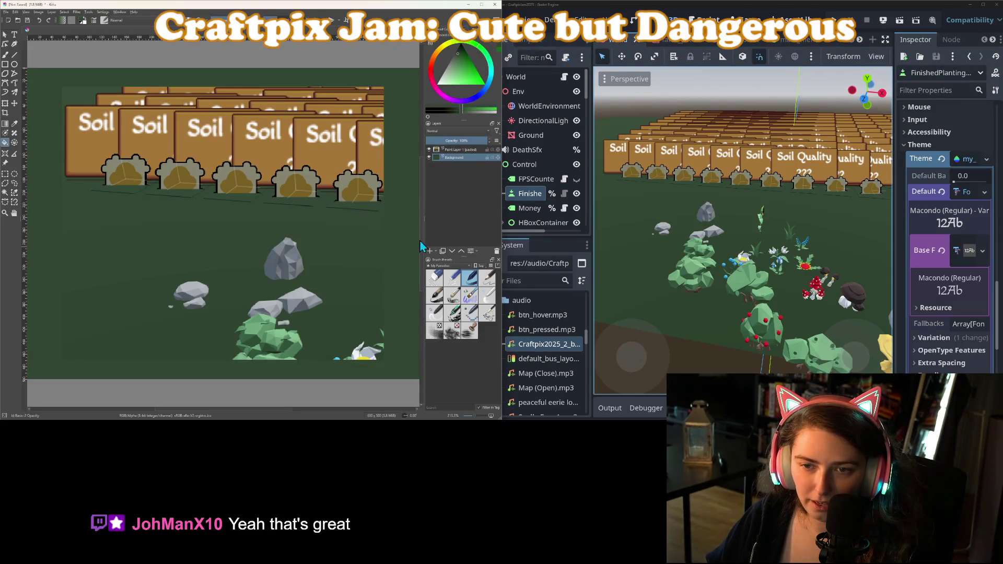
# Hide the pasted screenshot layer and begin saving as a new file.
pyautogui.click(429, 149)
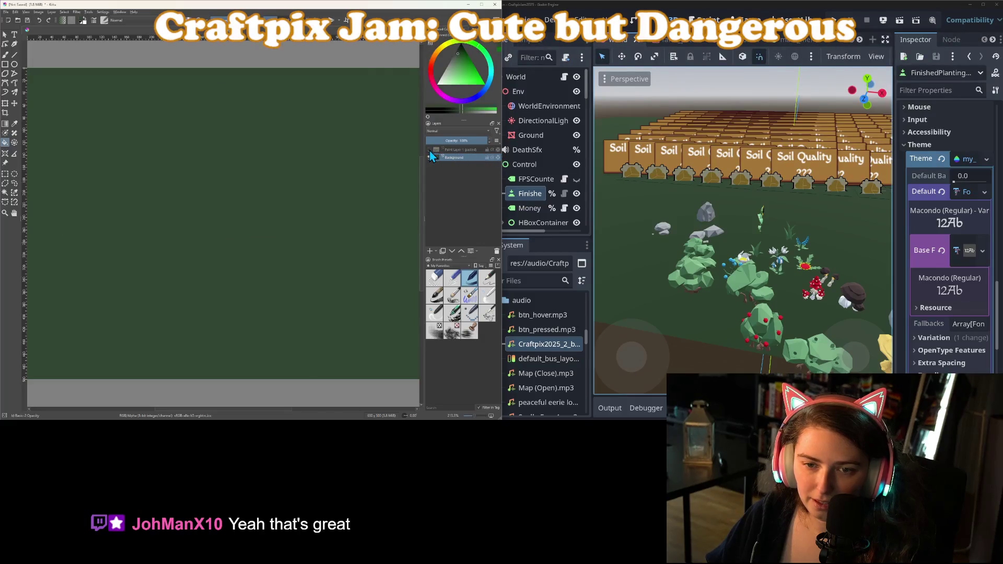
pyautogui.scroll(-2, 313, 294)
pyautogui.scroll(1, 321, 296)
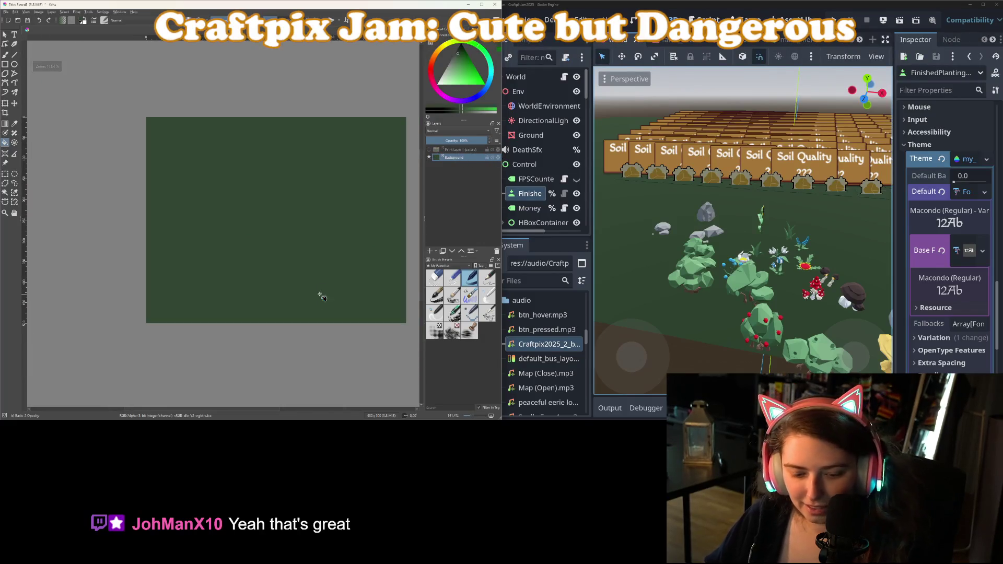
pyautogui.hotkey('ctrl', 's')
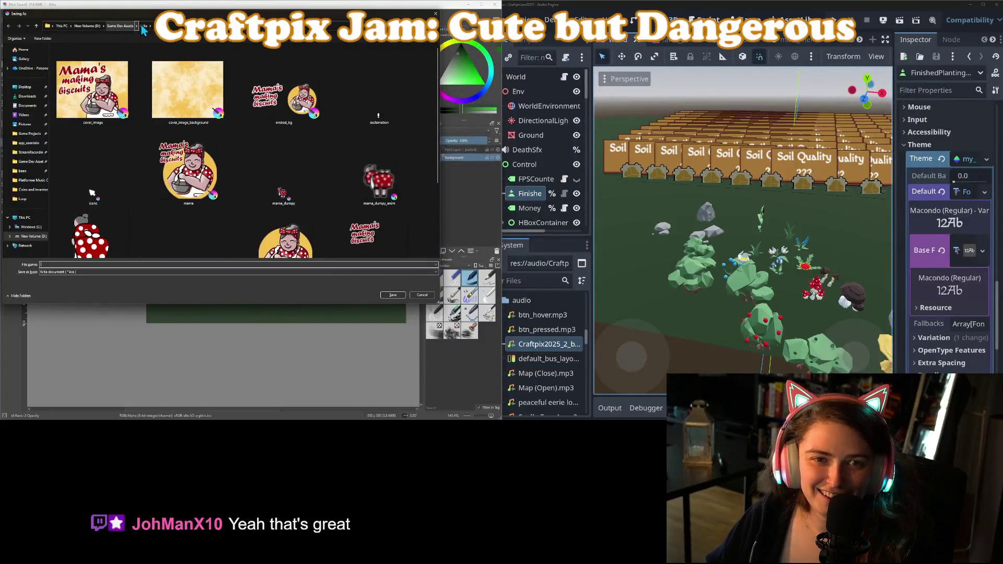
# Save the image into the Krita folder under the file name plague_sweeper_cover.
pyautogui.click(144, 25)
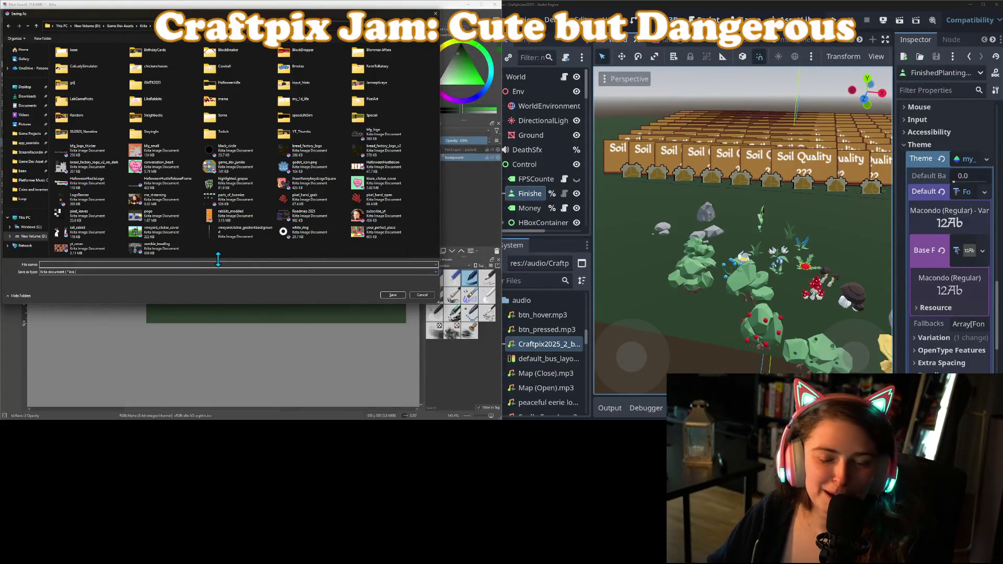
pyautogui.write('cre')
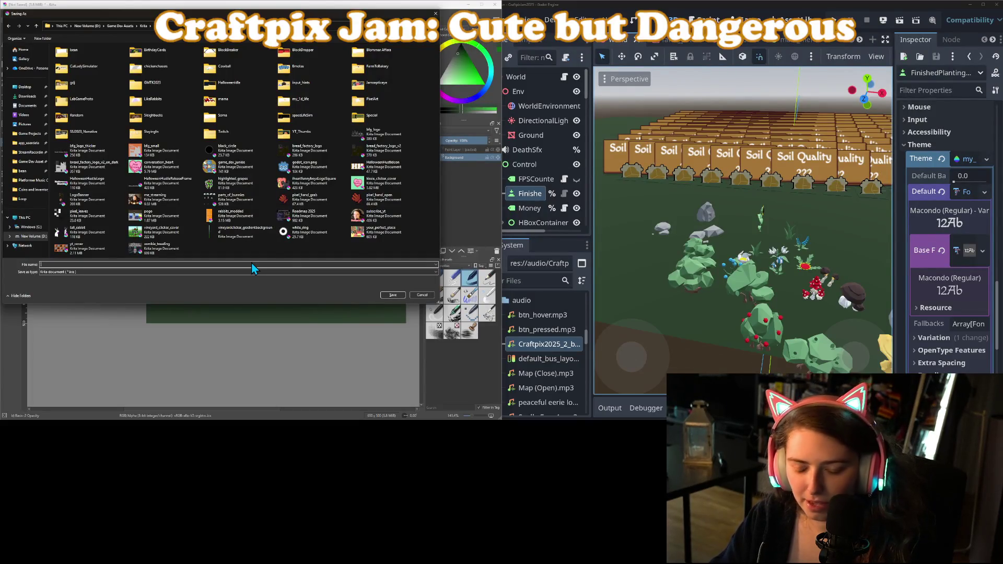
pyautogui.write('_sweep')
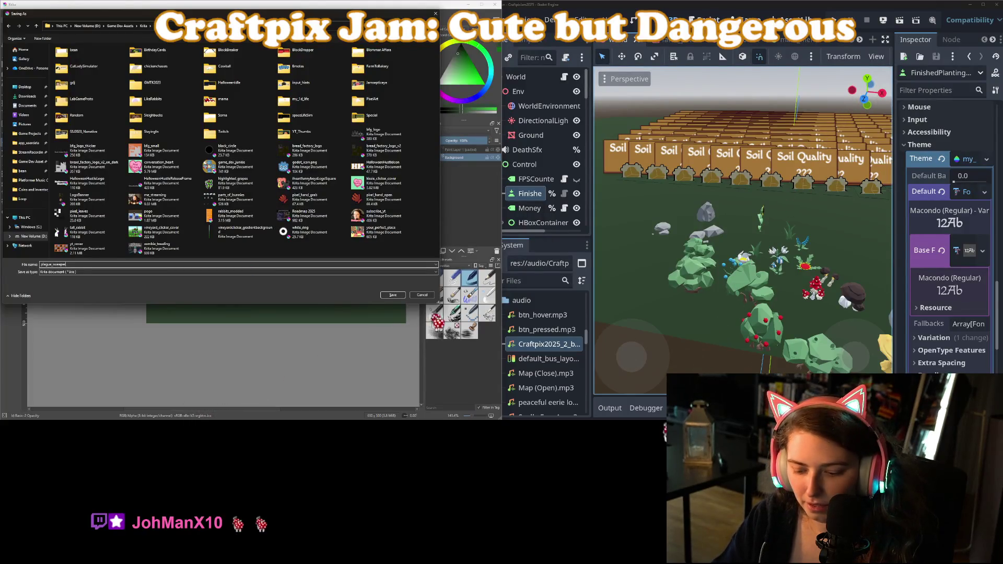
pyautogui.write('er')
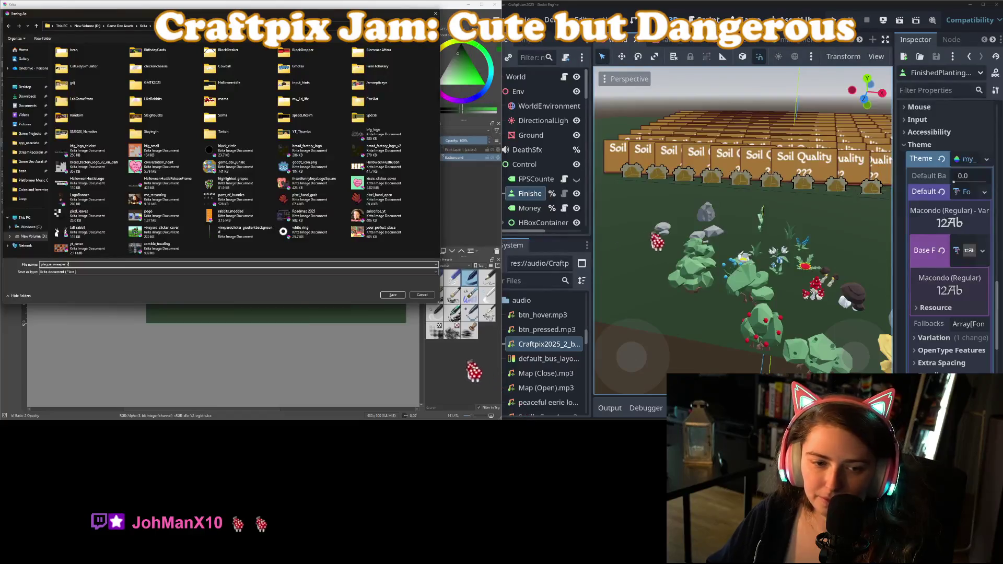
pyautogui.write('_cover')
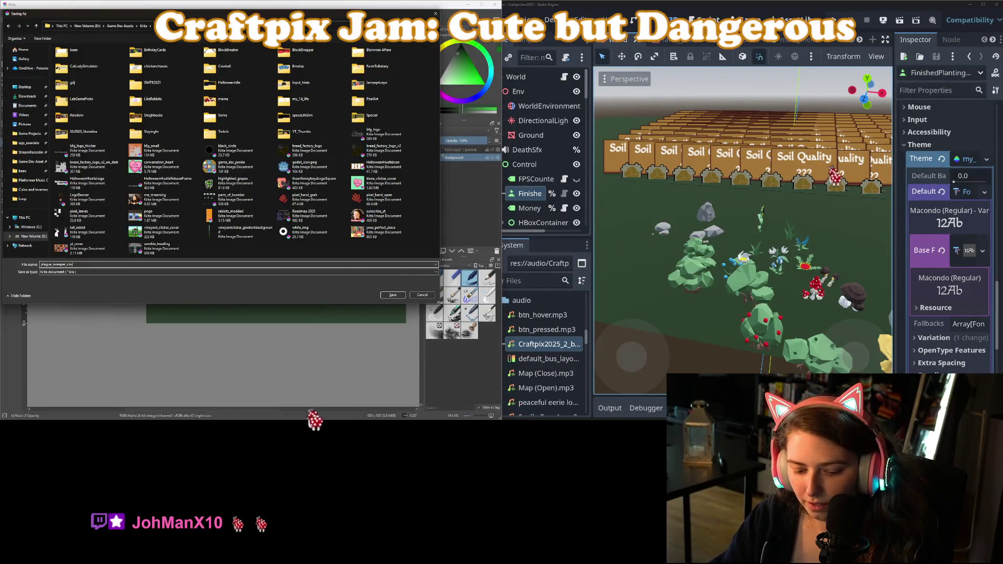
pyautogui.press('Return')
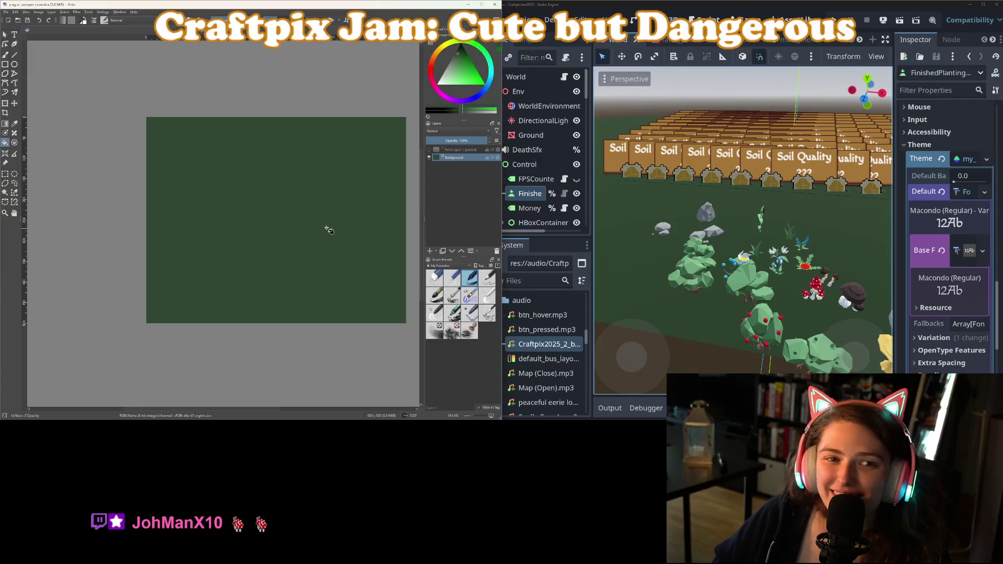
# Maximize the Krita window and recentre the canvas in view.
pyautogui.moveTo(329, 226)
pyautogui.mouseDown()
pyautogui.moveTo(252, 210)
pyautogui.moveTo(269, 219)
pyautogui.mouseUp()
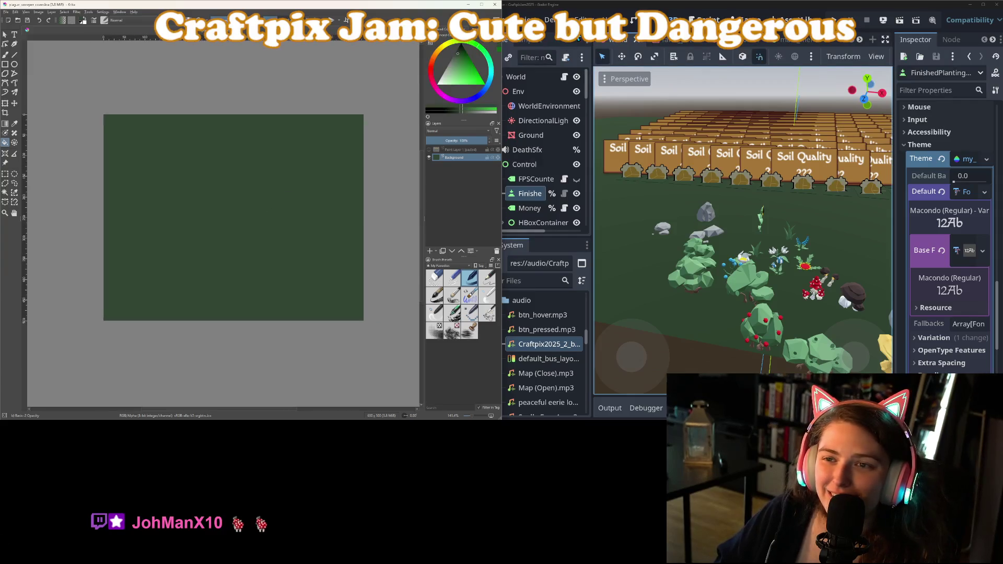
pyautogui.click(482, 5)
pyautogui.scroll(5, 329, 235)
pyautogui.moveTo(329, 235); pyautogui.dragTo(638, 260)
pyautogui.scroll(-2, 515, 255)
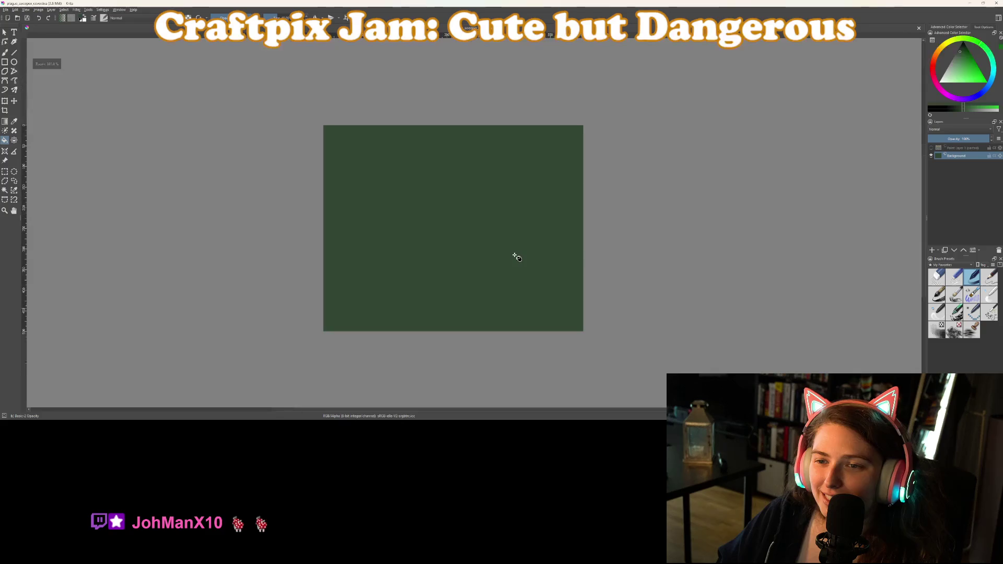
pyautogui.moveTo(515, 254); pyautogui.dragTo(564, 267)
pyautogui.scroll(2, 566, 266)
pyautogui.scroll(-2, 888, 204)
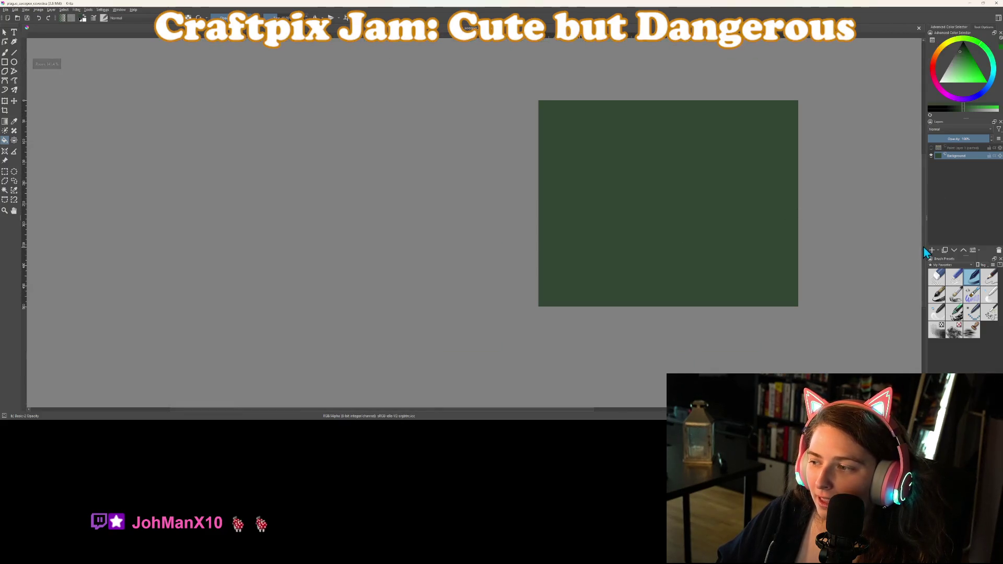
pyautogui.moveTo(724, 264); pyautogui.dragTo(665, 270)
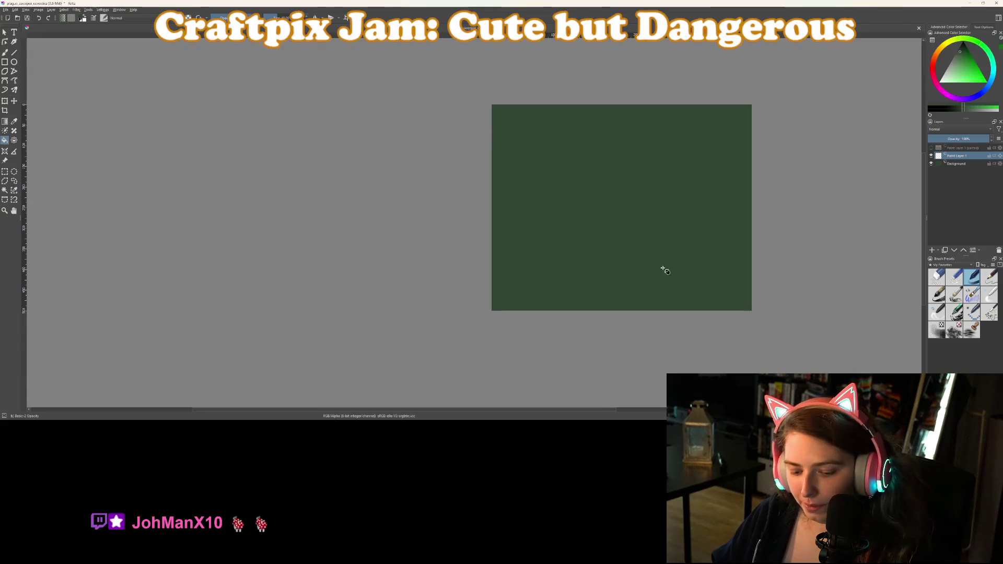
# With the Rectangle tool selected, add a new blank paint layer above Background.
pyautogui.click(5, 62)
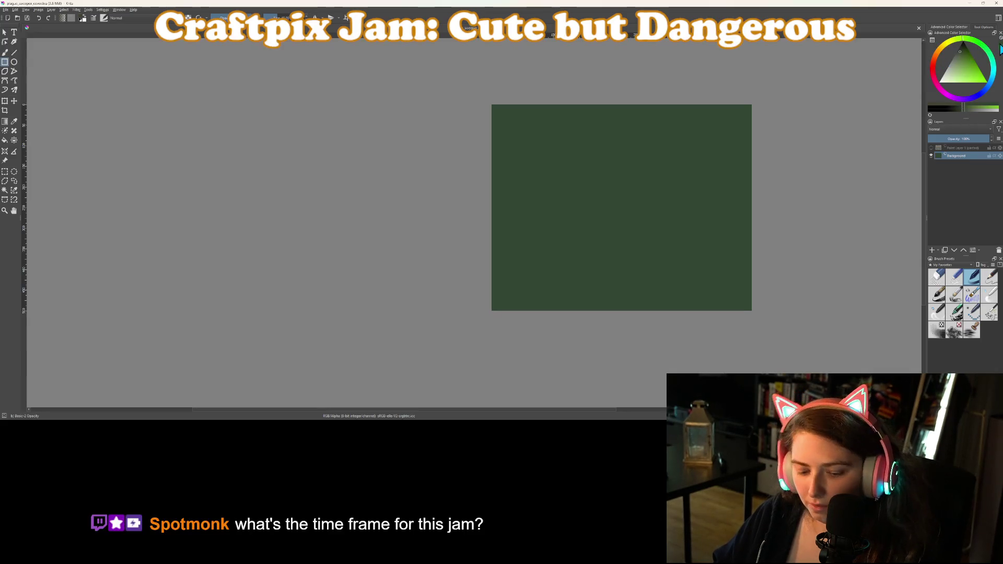
pyautogui.press('Insert')
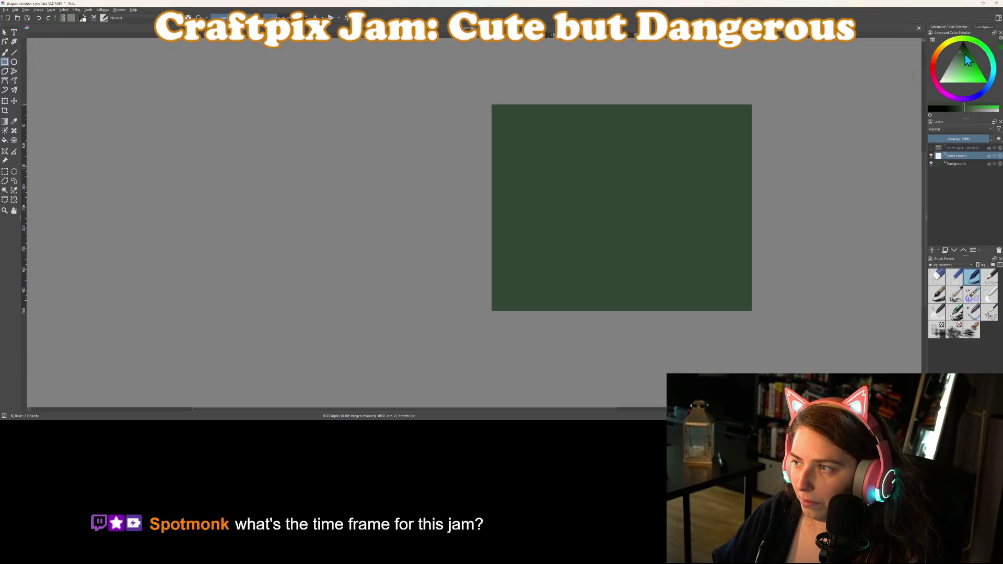
pyautogui.scroll(1, 574, 222)
# Draw the three left-column plot outlines as black rectangles.
pyautogui.scroll(-1, 575, 221)
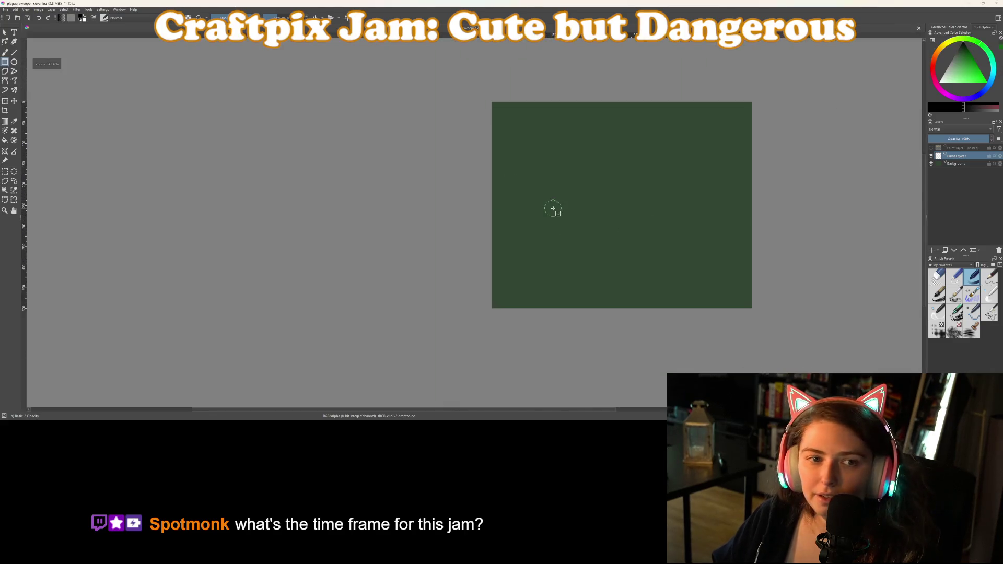
pyautogui.moveTo(553, 208); pyautogui.dragTo(490, 209)
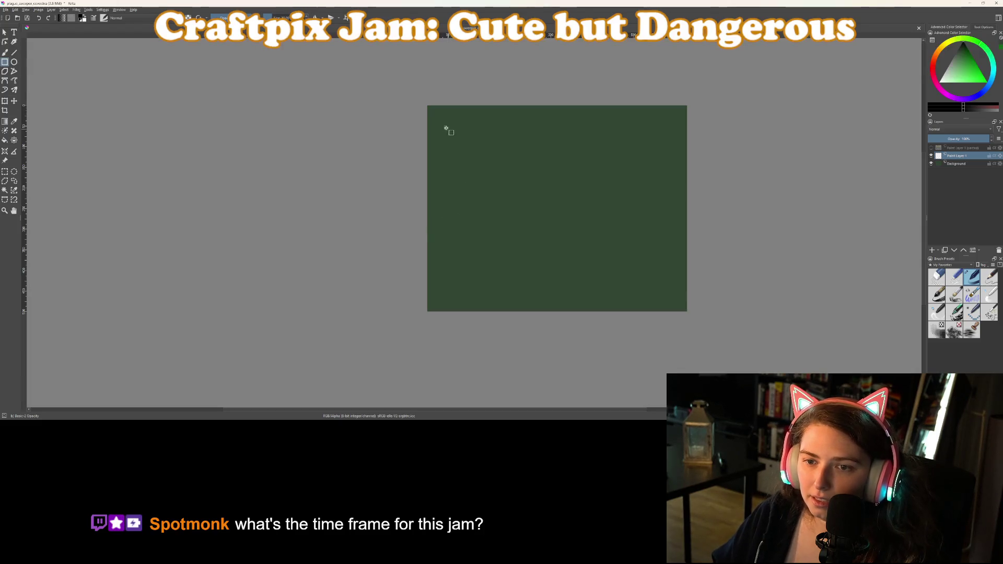
pyautogui.moveTo(441, 121); pyautogui.dragTo(497, 164)
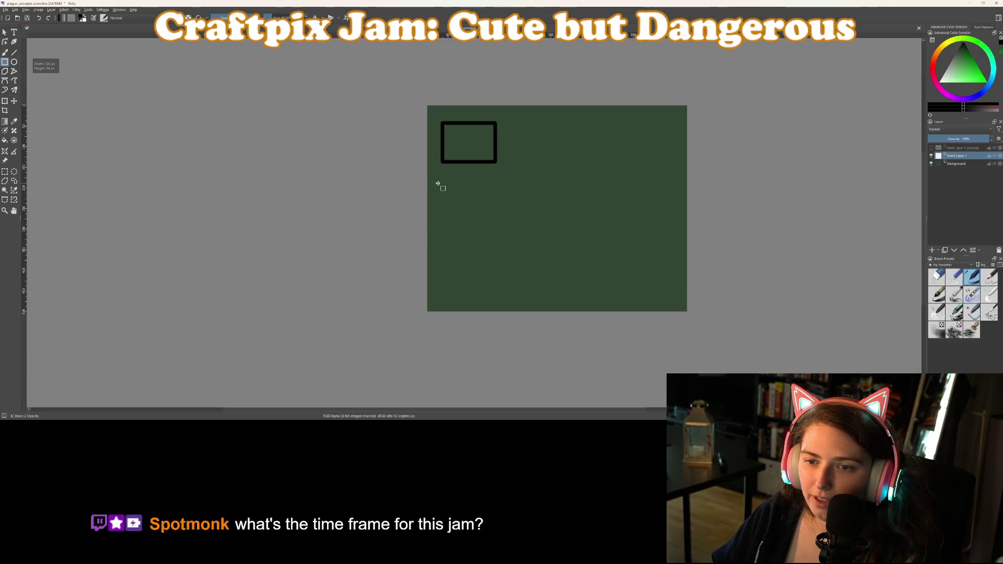
pyautogui.moveTo(442, 188)
pyautogui.mouseDown()
pyautogui.moveTo(506, 237)
pyautogui.moveTo(495, 231)
pyautogui.mouseUp()
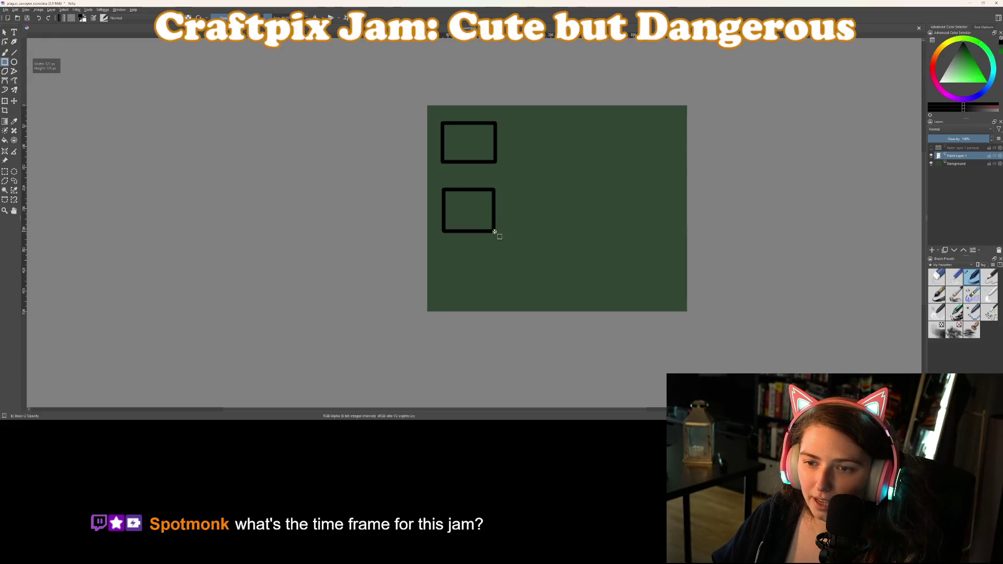
pyautogui.moveTo(446, 267)
pyautogui.mouseDown()
pyautogui.moveTo(488, 309)
pyautogui.moveTo(500, 310)
pyautogui.moveTo(503, 287)
pyautogui.mouseUp()
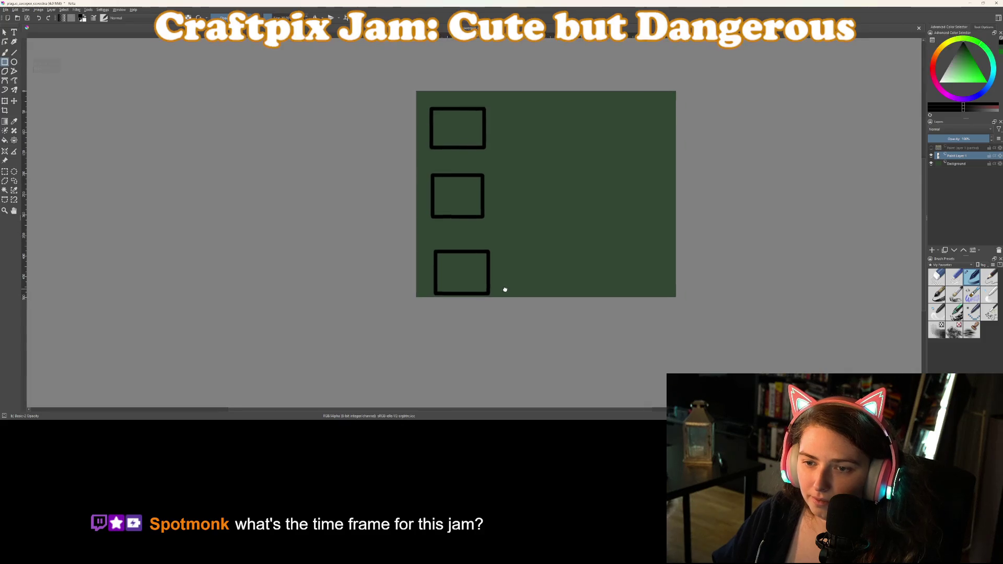
pyautogui.scroll(1, 498, 248)
# Draw the six middle- and right-column plot outlines to complete the 3×3 grid.
pyautogui.moveTo(490, 93)
pyautogui.mouseDown()
pyautogui.moveTo(548, 168)
pyautogui.moveTo(566, 157)
pyautogui.mouseUp()
pyautogui.moveTo(487, 179)
pyautogui.mouseDown()
pyautogui.moveTo(590, 264)
pyautogui.moveTo(572, 249)
pyautogui.mouseUp()
pyautogui.moveTo(487, 286); pyautogui.dragTo(579, 360)
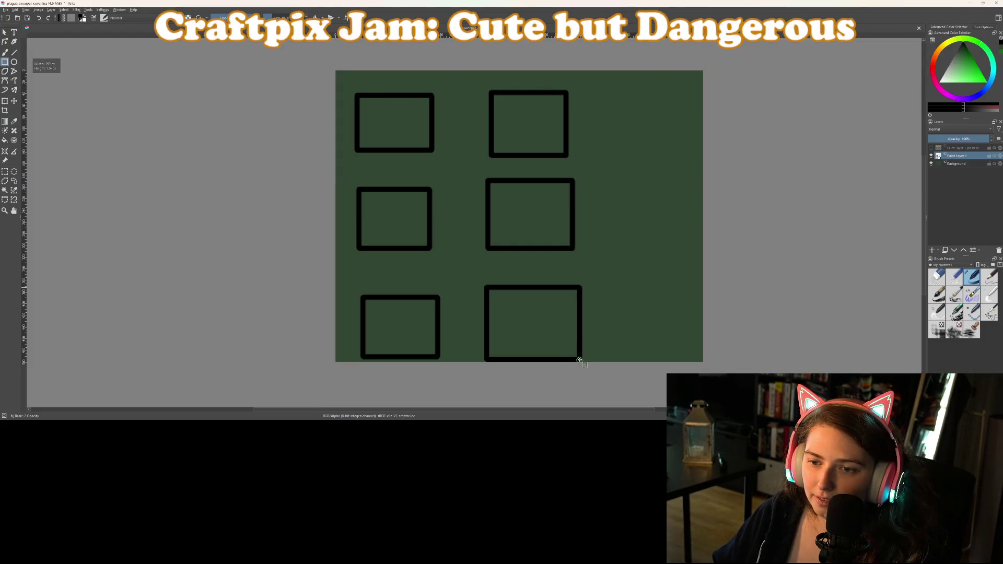
pyautogui.moveTo(604, 83); pyautogui.dragTo(693, 154)
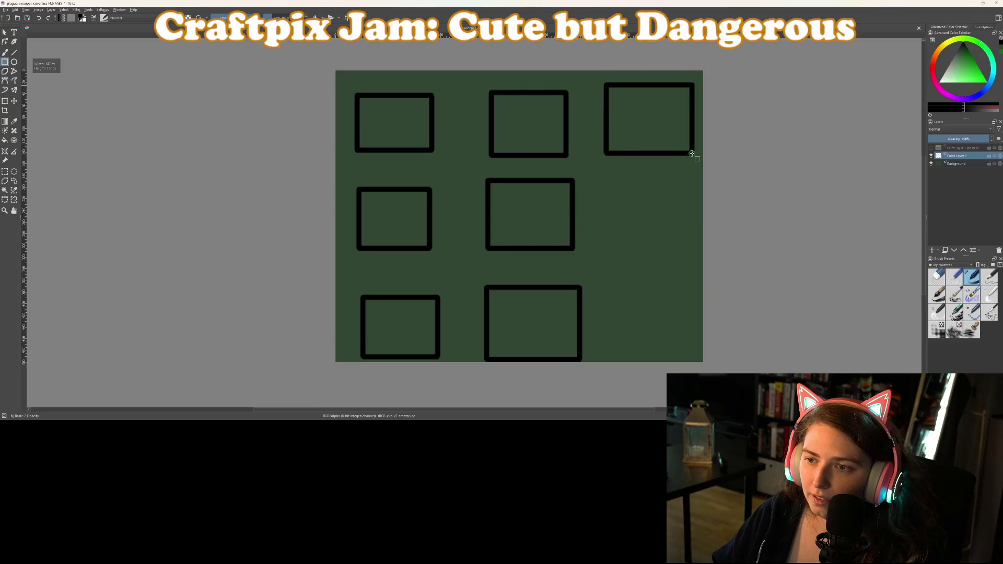
pyautogui.moveTo(608, 189); pyautogui.dragTo(673, 251)
pyautogui.moveTo(613, 290); pyautogui.dragTo(702, 348)
pyautogui.scroll(2, 569, 315)
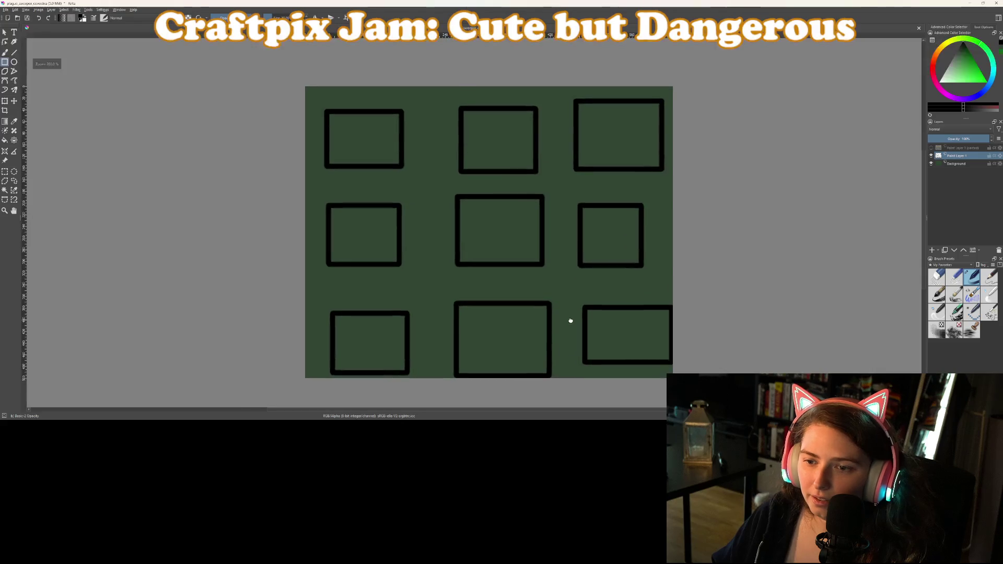
pyautogui.press('b')
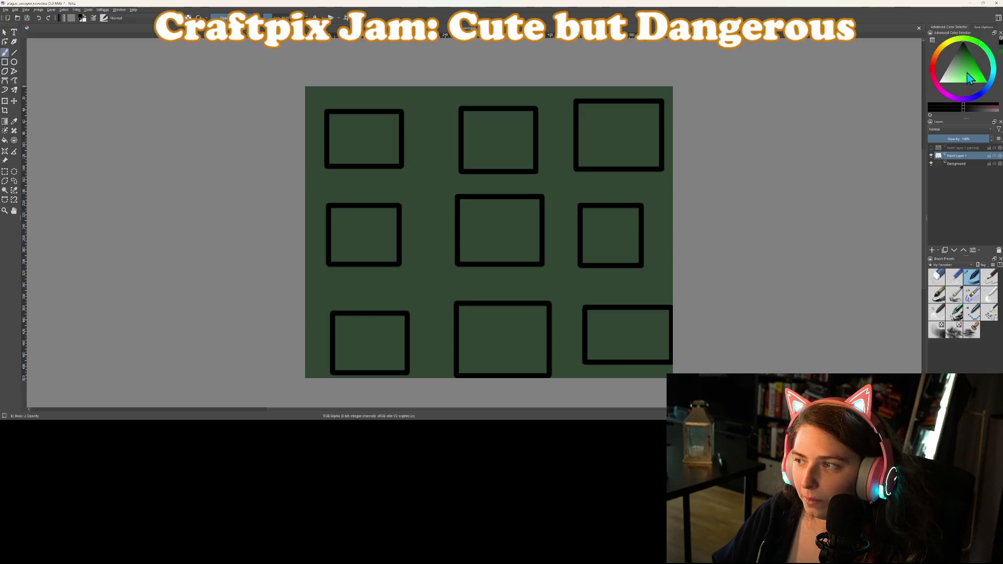
# On a new paint layer, fill a tan rectangle and move it onto the top-left plot.
pyautogui.click(944, 51)
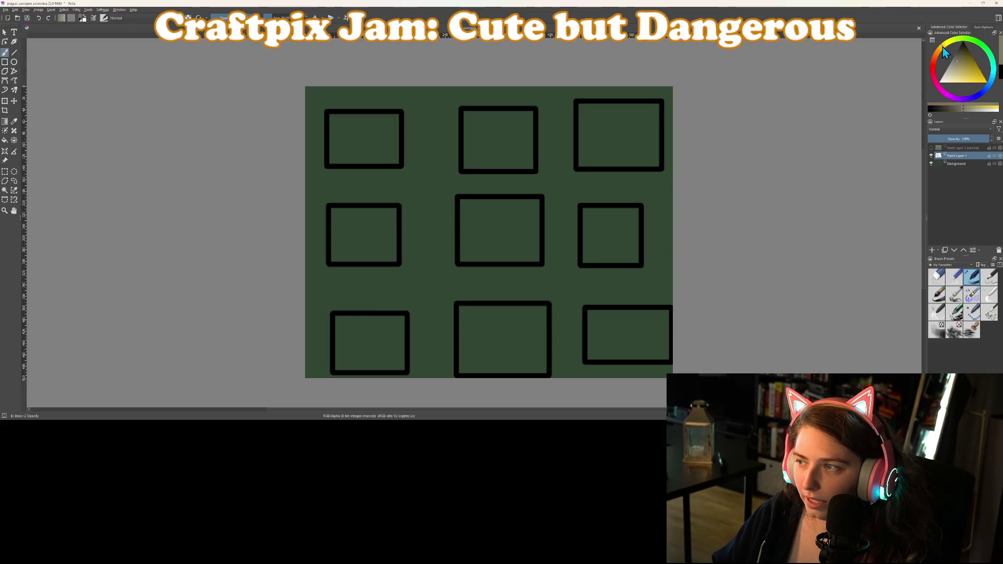
pyautogui.moveTo(943, 51)
pyautogui.mouseDown()
pyautogui.moveTo(972, 83)
pyautogui.moveTo(962, 71)
pyautogui.mouseUp()
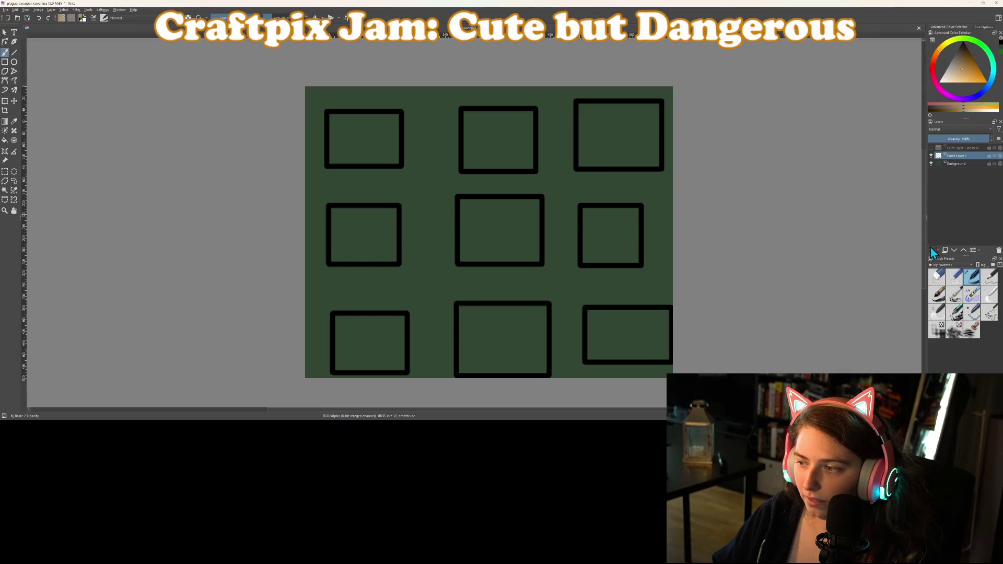
pyautogui.moveTo(957, 167); pyautogui.dragTo(957, 165)
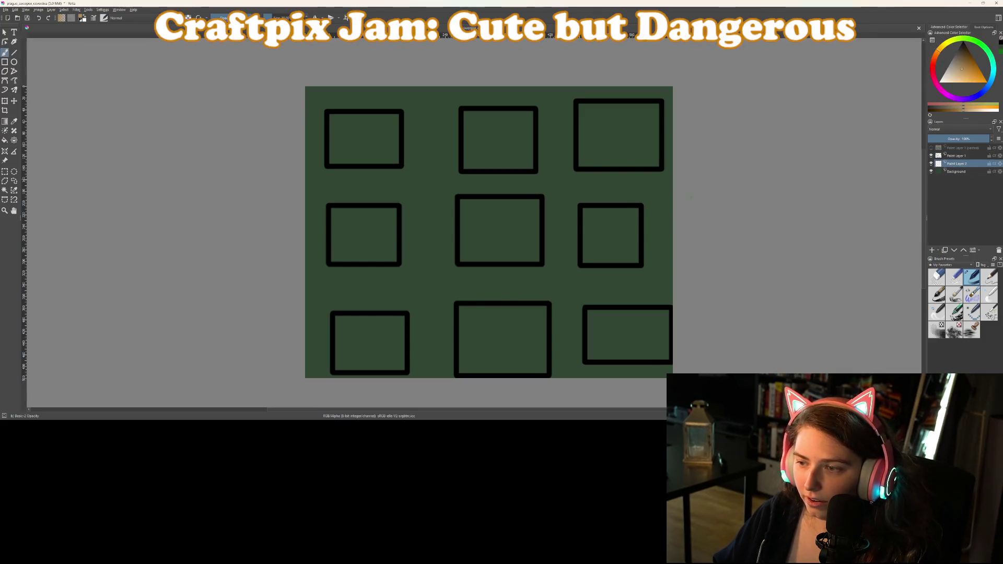
pyautogui.press('f')
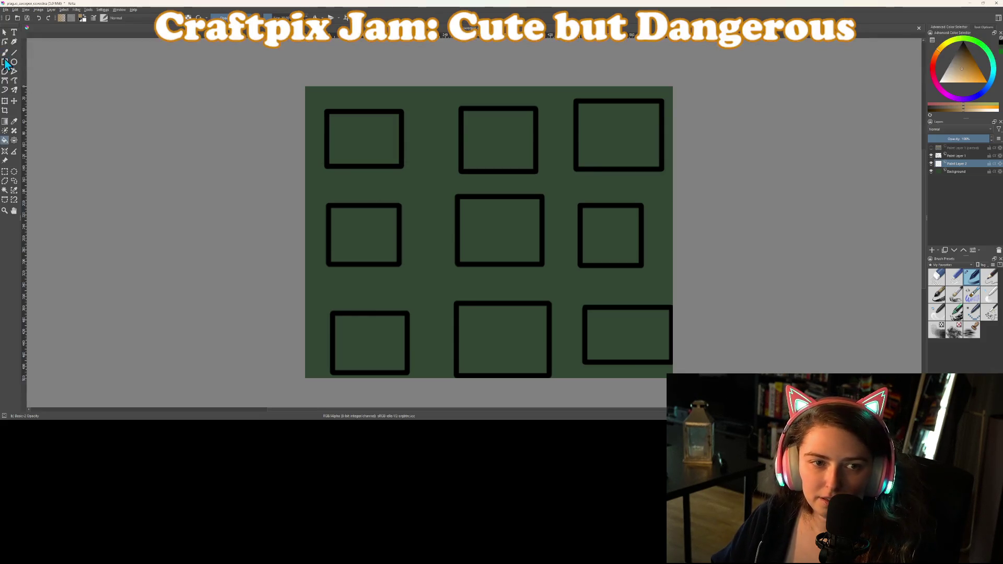
pyautogui.click(6, 61)
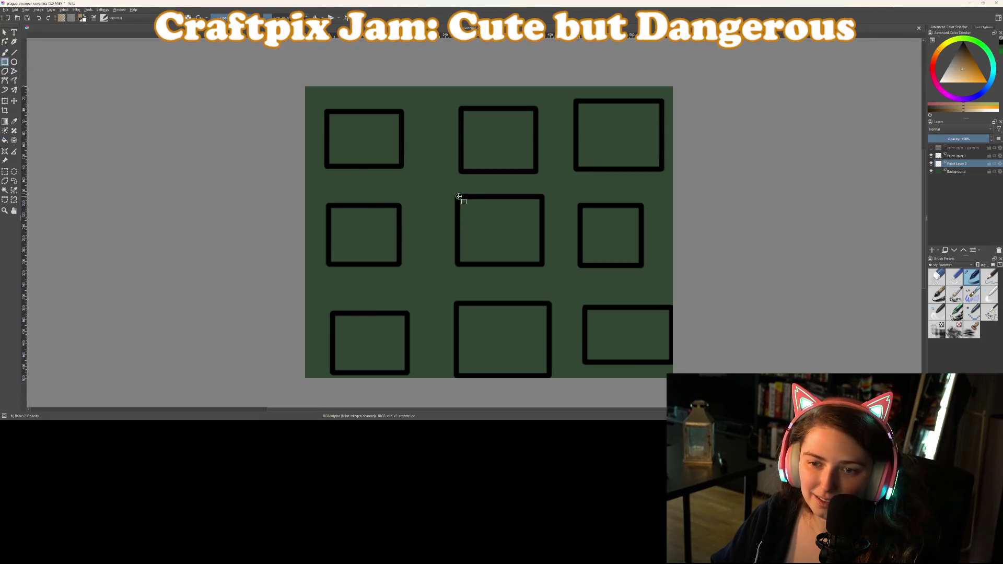
pyautogui.moveTo(458, 196); pyautogui.dragTo(541, 263)
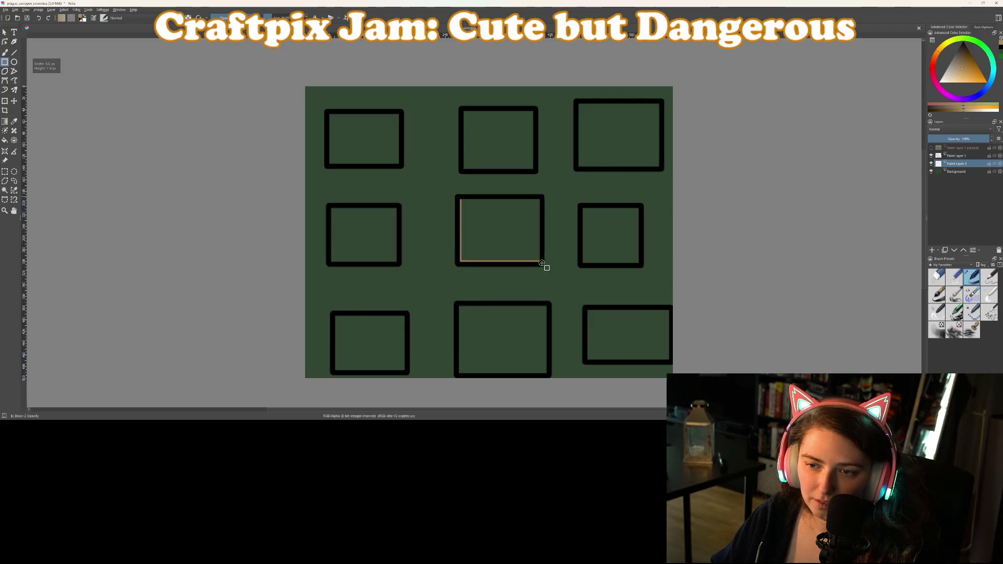
pyautogui.press('f')
pyautogui.click(515, 238)
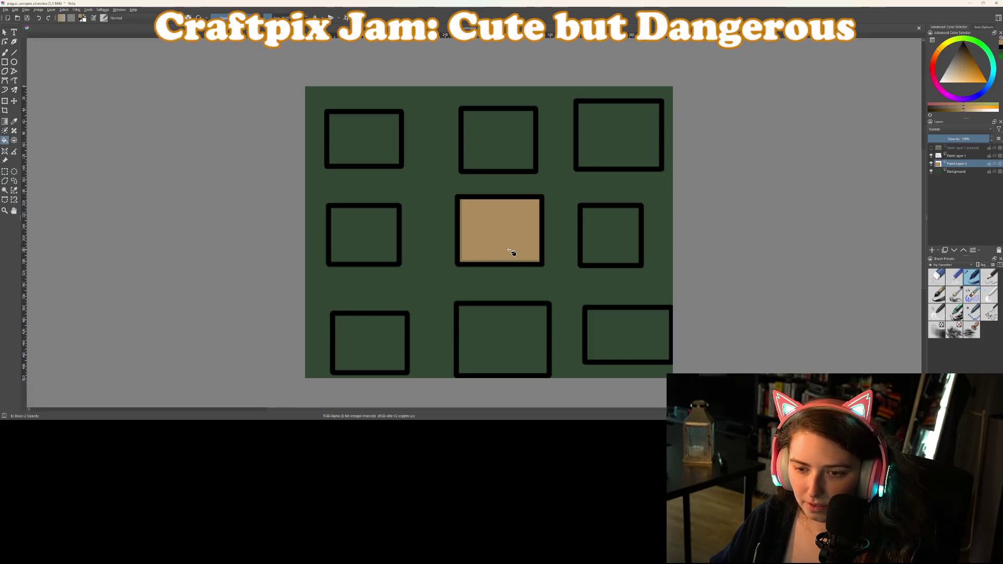
pyautogui.press('g')
pyautogui.press('t')
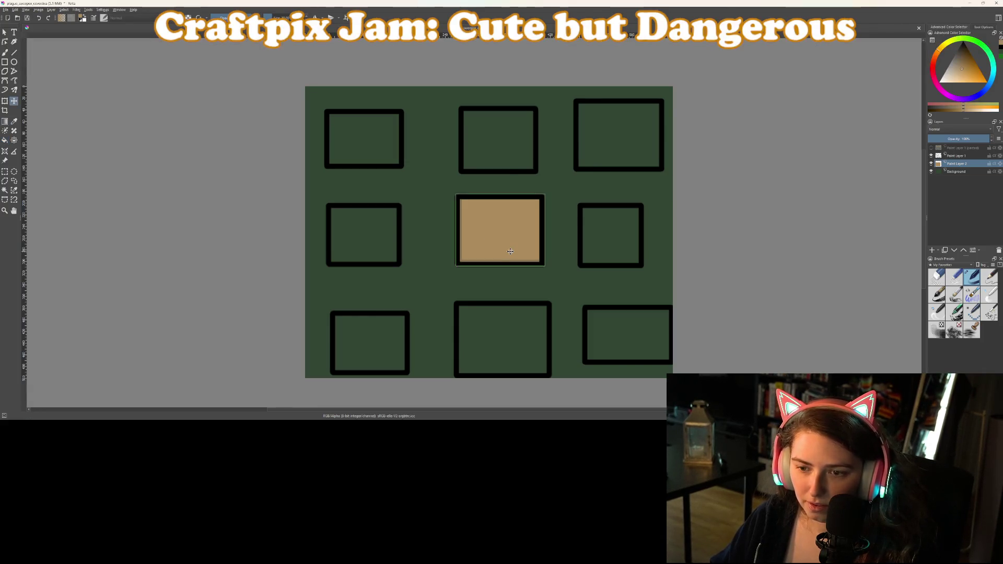
pyautogui.moveTo(510, 251)
pyautogui.mouseDown()
pyautogui.moveTo(392, 185)
pyautogui.moveTo(379, 159)
pyautogui.mouseUp()
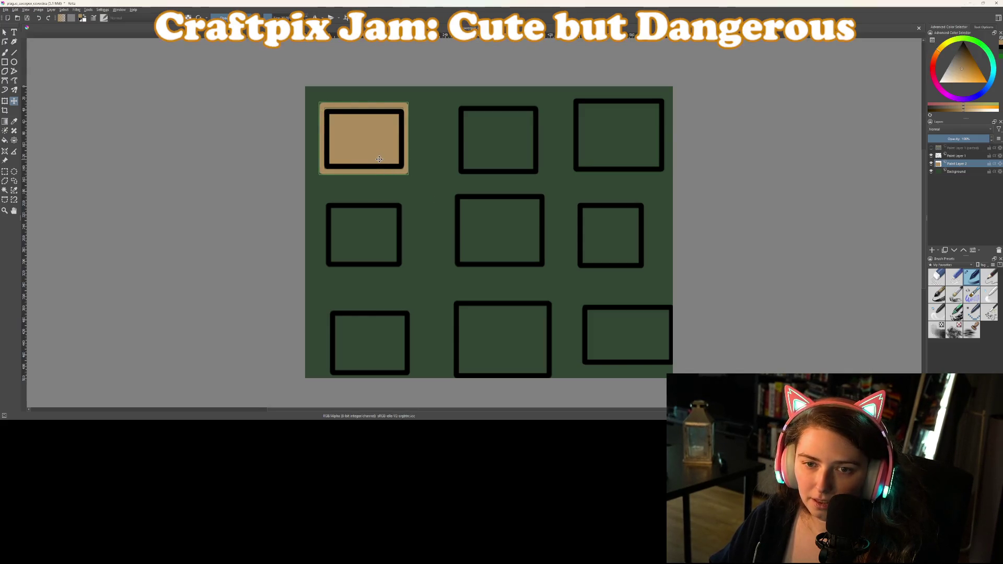
# Fill the centre plot brown and the top-right plot dark brown.
pyautogui.click(5, 62)
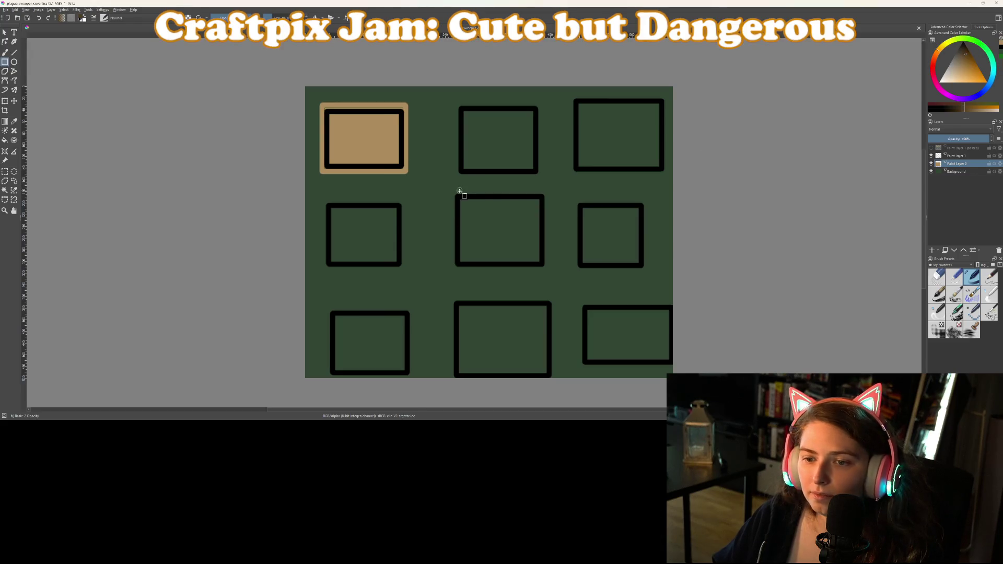
pyautogui.moveTo(453, 196)
pyautogui.mouseDown()
pyautogui.moveTo(543, 271)
pyautogui.moveTo(521, 264)
pyautogui.mouseUp()
pyautogui.press('f')
pyautogui.click(506, 248)
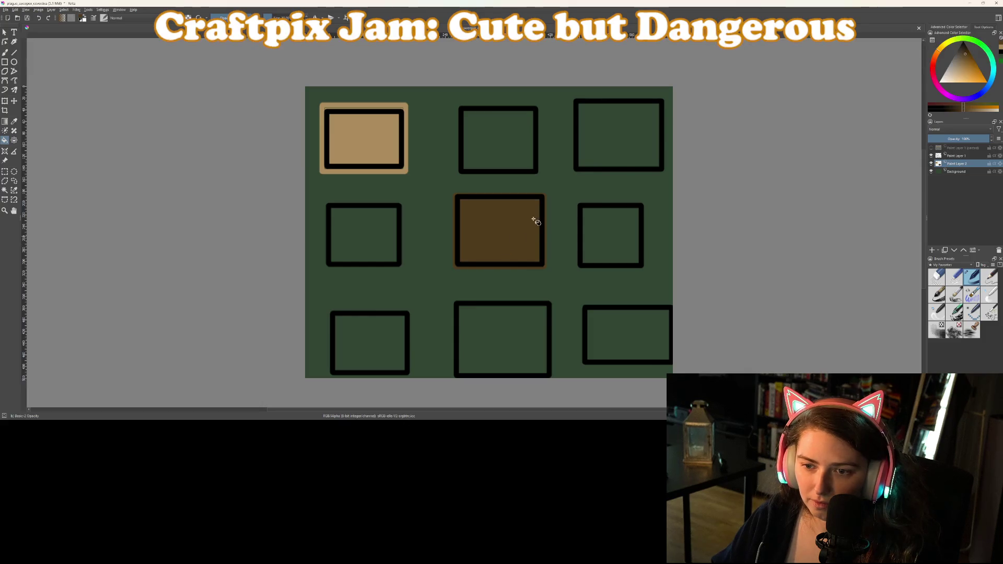
pyautogui.click(969, 51)
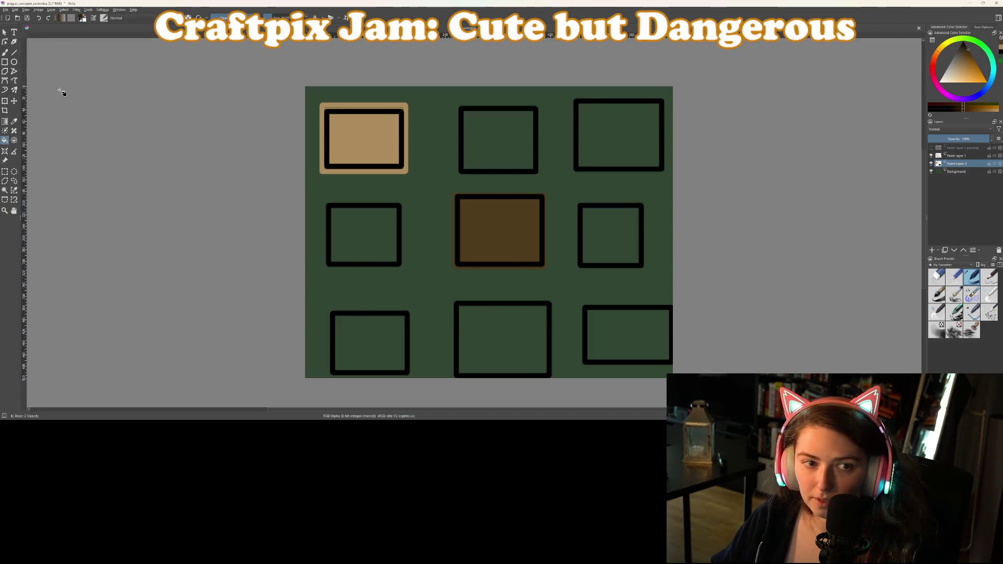
pyautogui.click(5, 62)
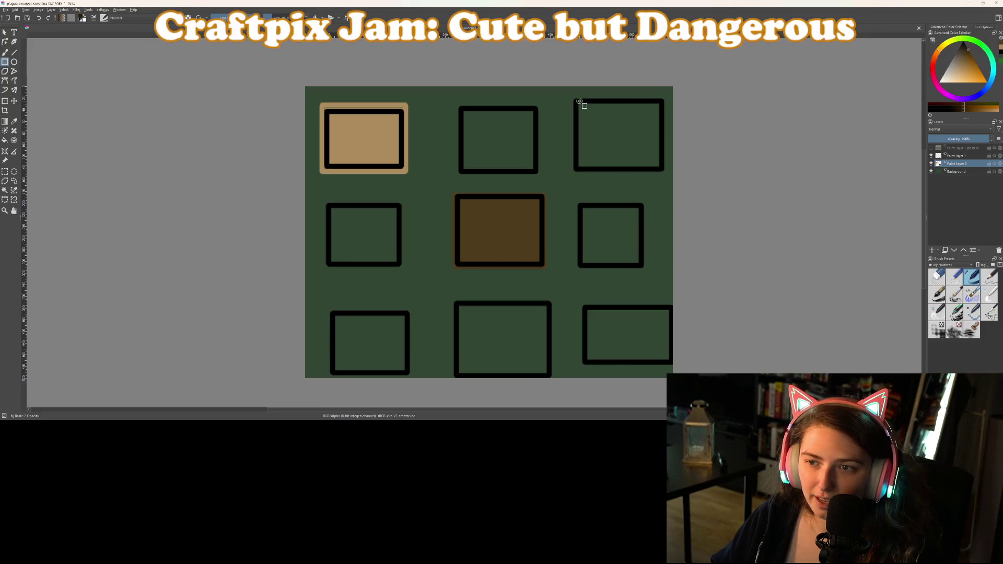
pyautogui.moveTo(575, 101); pyautogui.dragTo(662, 171)
pyautogui.press('f')
pyautogui.click(647, 157)
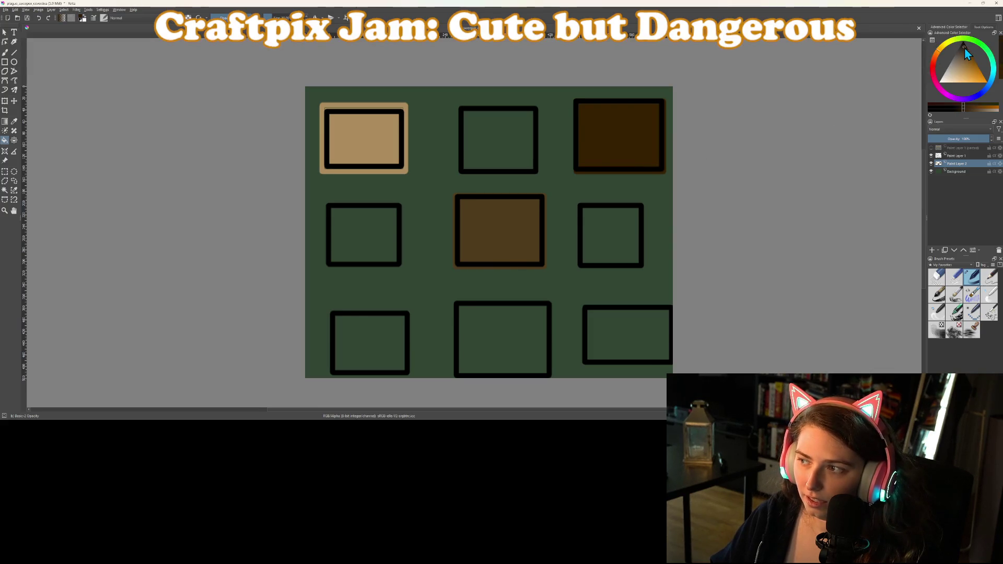
# Fill the bottom-right plot near-black brown and the bottom-middle plot dark brown.
pyautogui.click(964, 45)
pyautogui.hotkey('ctrl', 'r')
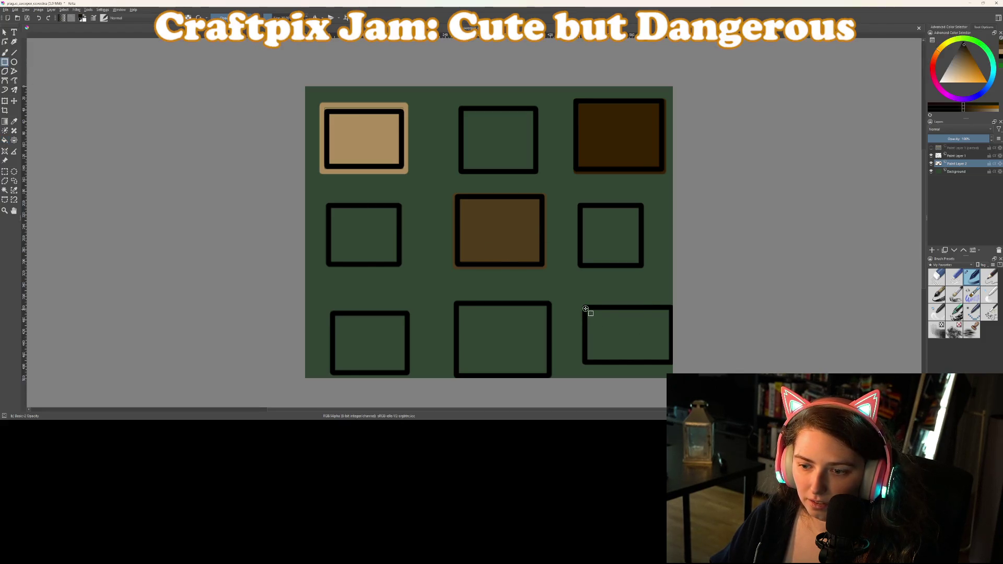
pyautogui.moveTo(586, 309); pyautogui.dragTo(664, 362)
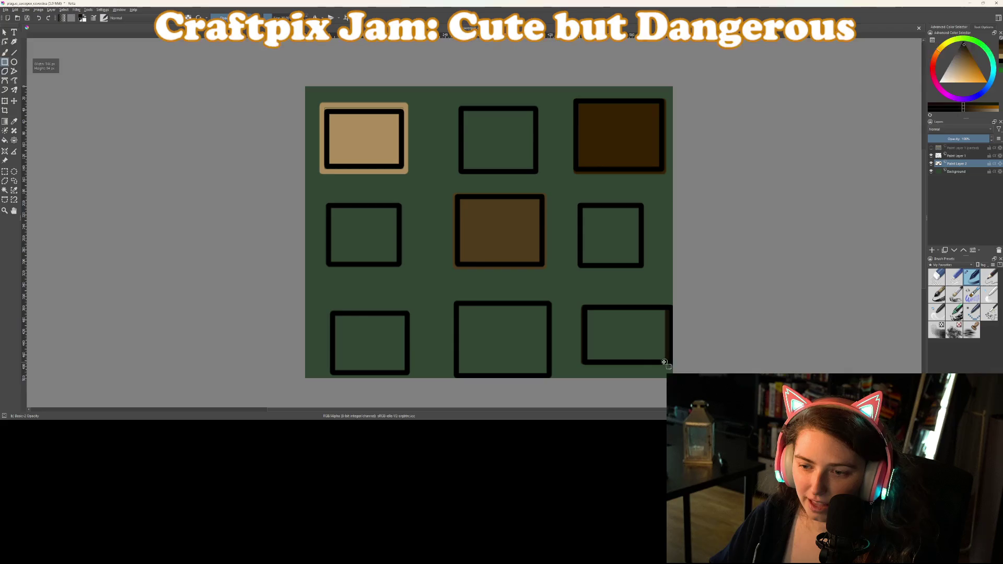
pyautogui.press('f')
pyautogui.click(653, 353)
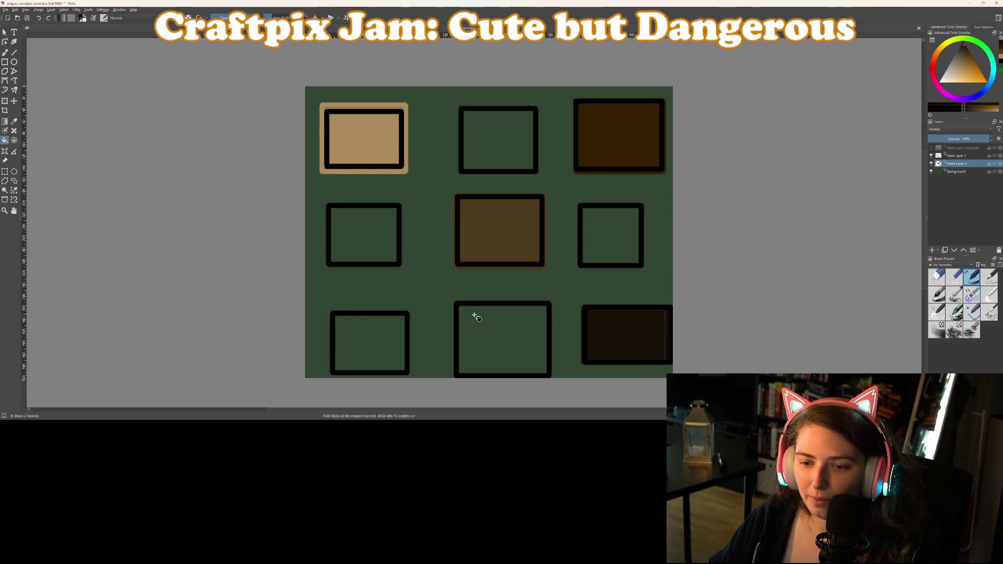
pyautogui.click(5, 62)
pyautogui.moveTo(457, 305); pyautogui.dragTo(553, 377)
pyautogui.press('f')
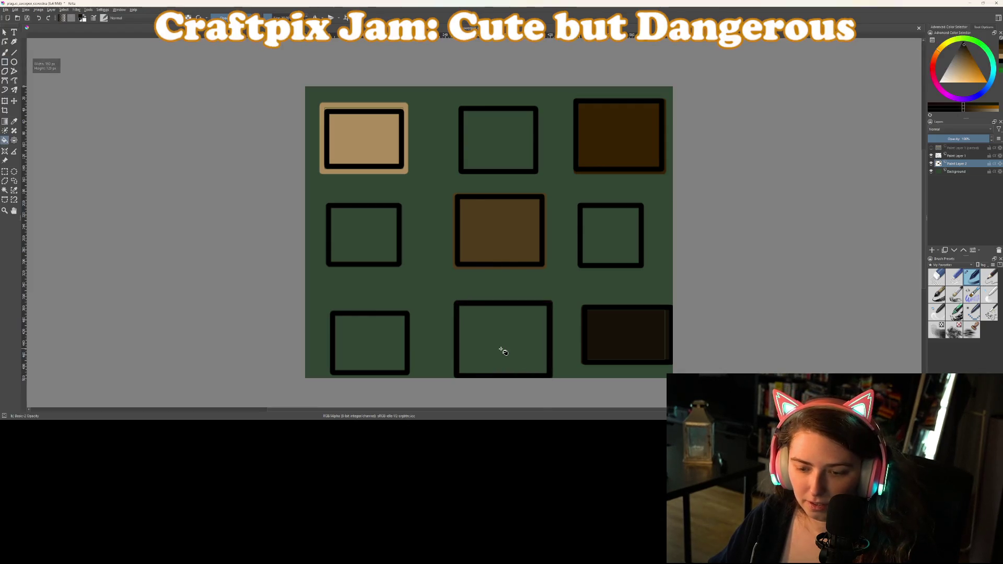
pyautogui.click(502, 351)
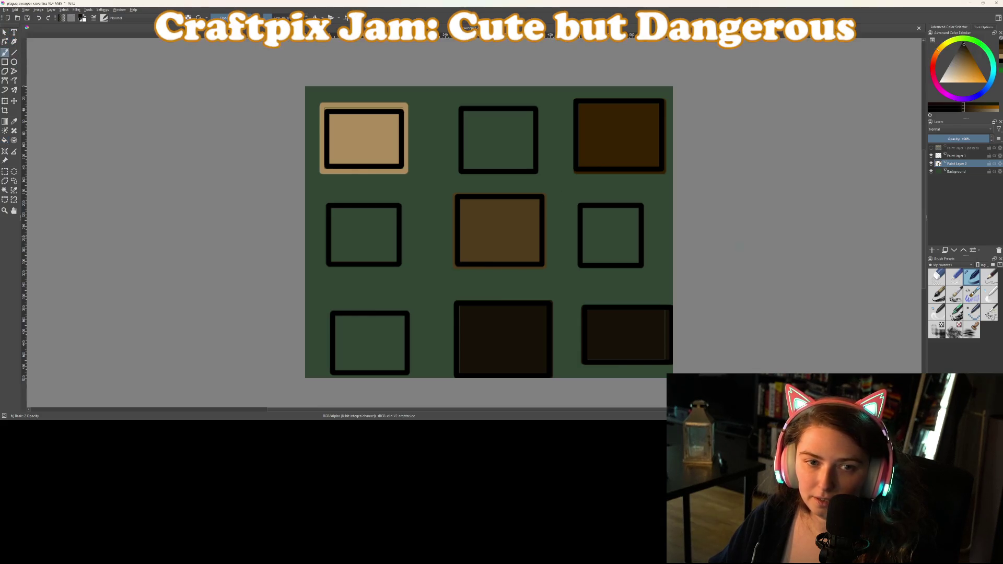
pyautogui.click(947, 76)
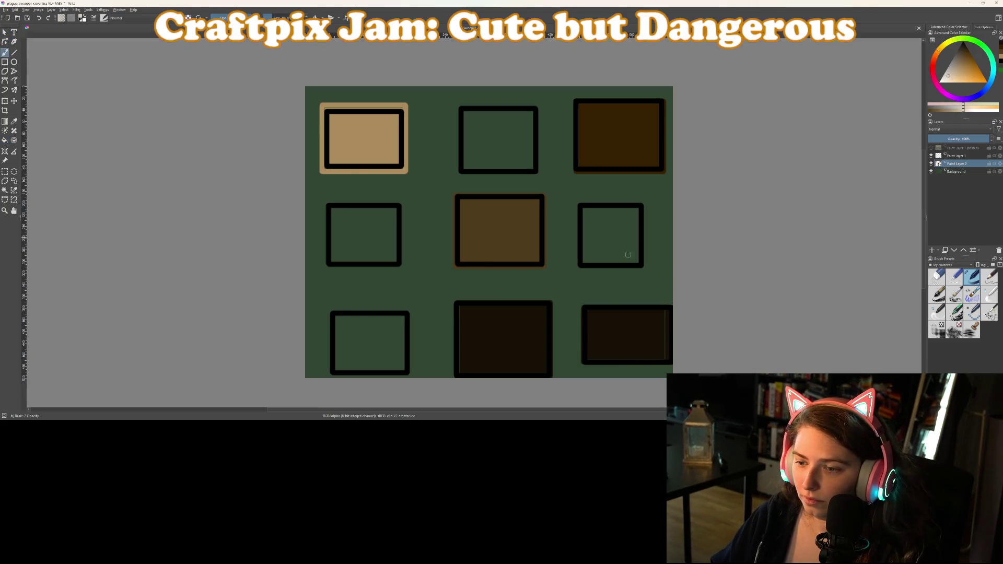
# Paint a pale tan curled shape with a rightward tail in the bottom-right plot.
pyautogui.moveTo(594, 317)
pyautogui.mouseDown()
pyautogui.moveTo(604, 323)
pyautogui.moveTo(595, 325)
pyautogui.mouseUp()
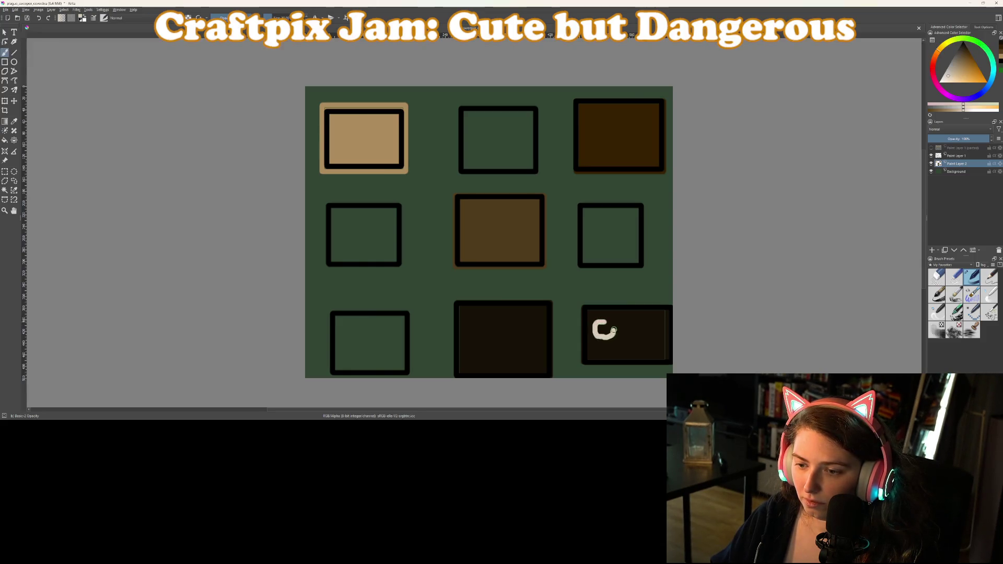
pyautogui.moveTo(607, 330); pyautogui.dragTo(609, 326)
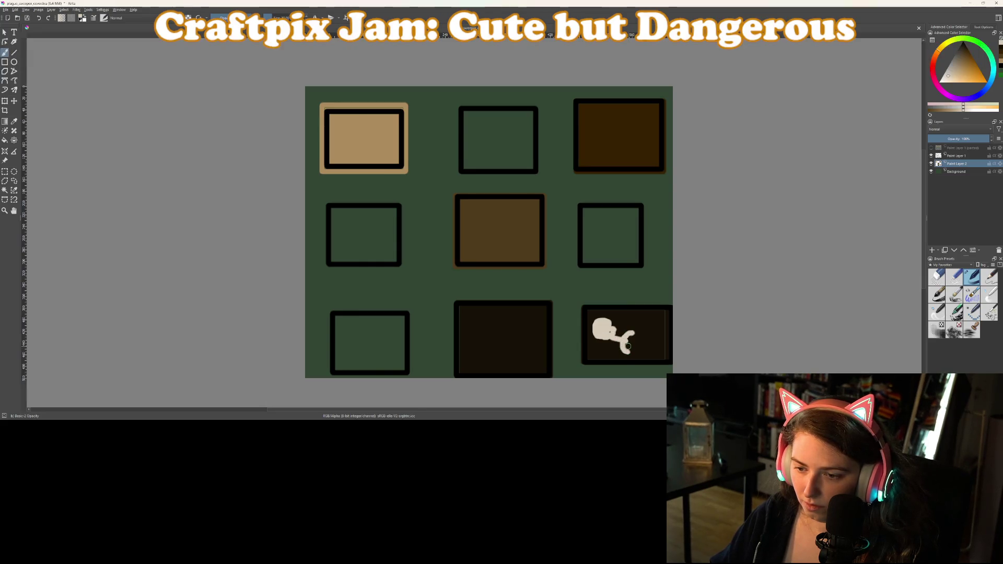
pyautogui.moveTo(645, 343)
pyautogui.mouseDown()
pyautogui.moveTo(647, 334)
pyautogui.moveTo(645, 355)
pyautogui.moveTo(664, 346)
pyautogui.mouseUp()
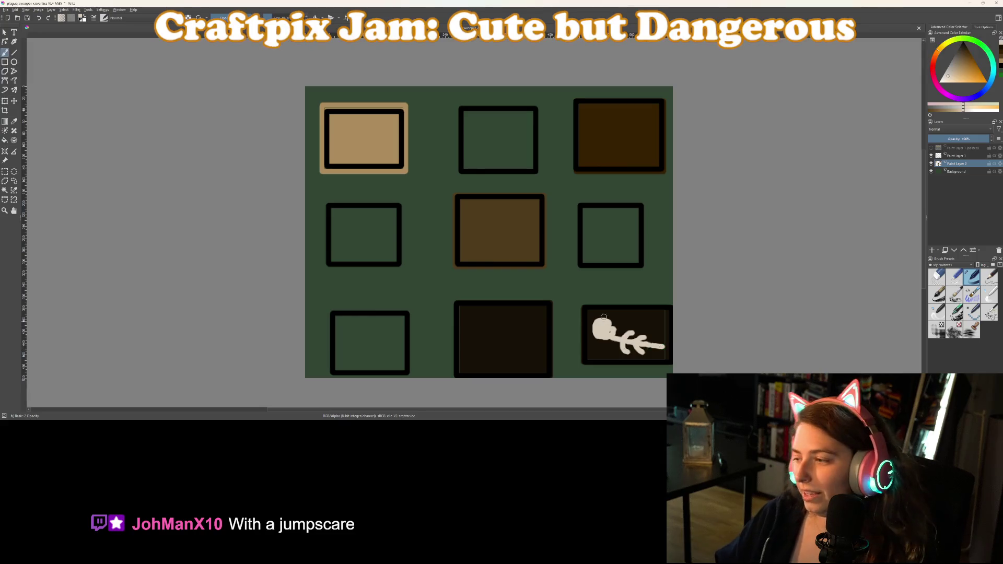